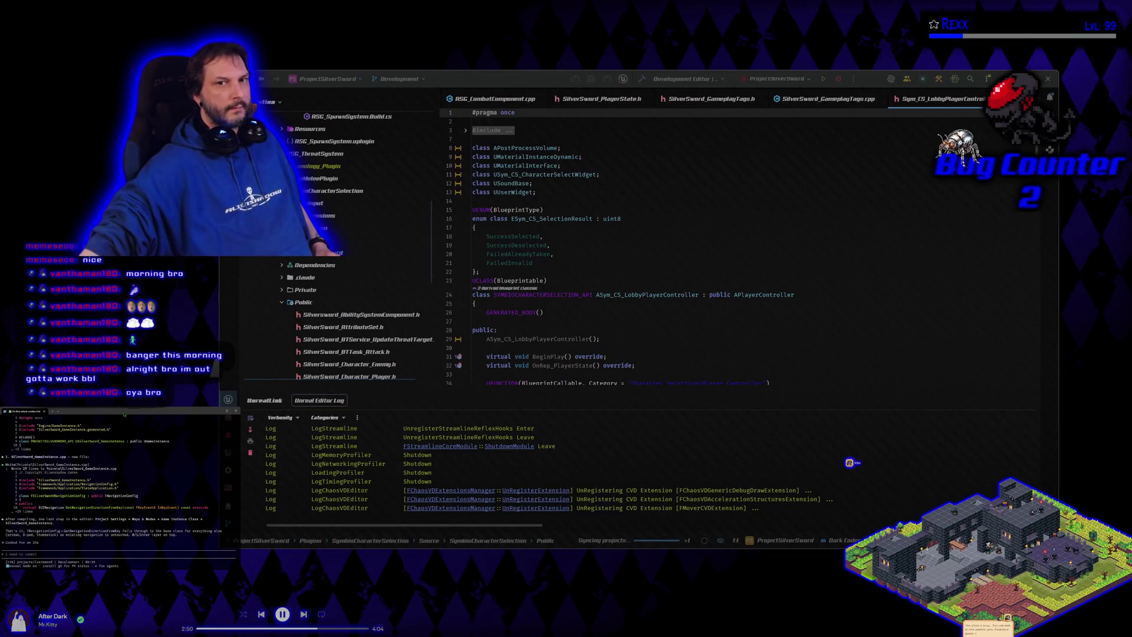
Build ProjectSilverSword in Rider and launch it with the debugger attached.
click(645, 84)
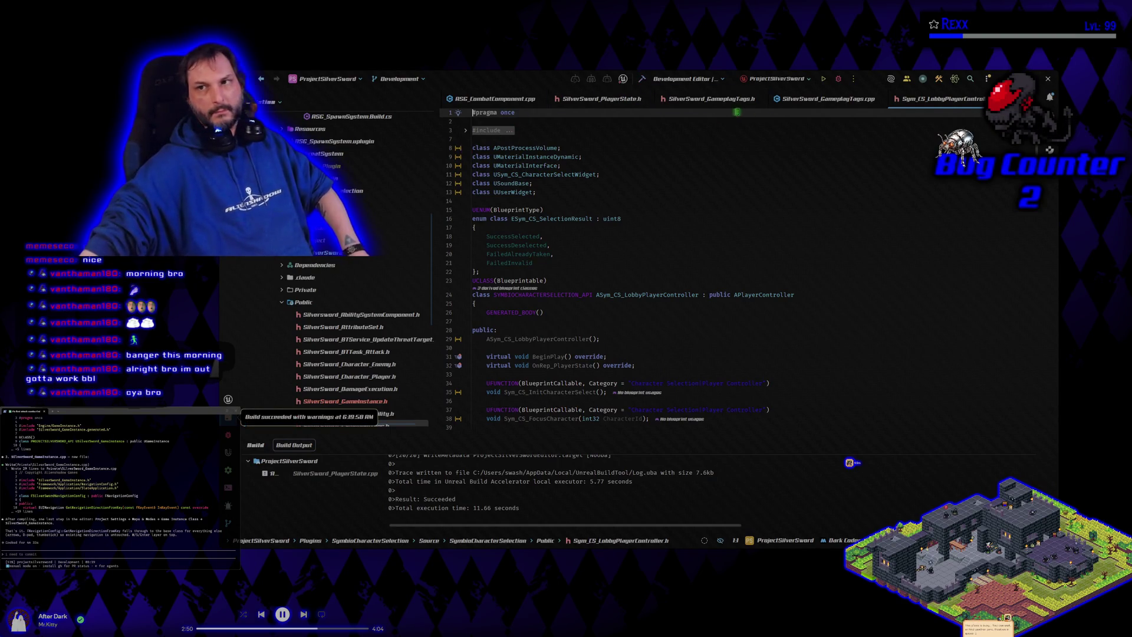
click(838, 79)
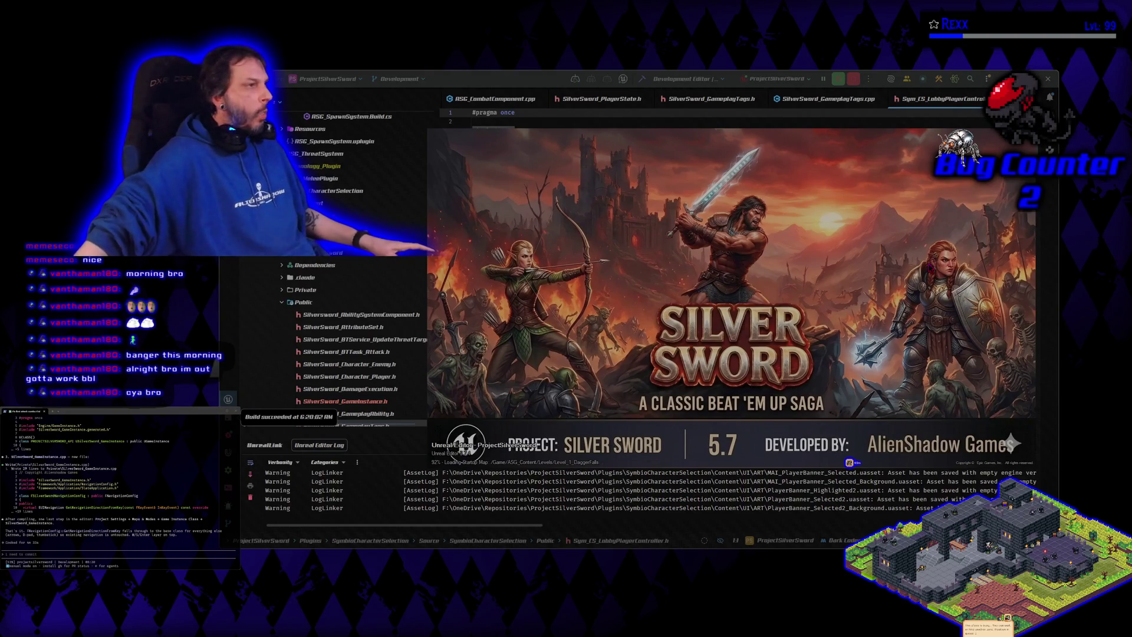
Move the Unreal loading window aside and, once W_MainMenu loads, open Project Settings.
drag(837, 309, 769, 312)
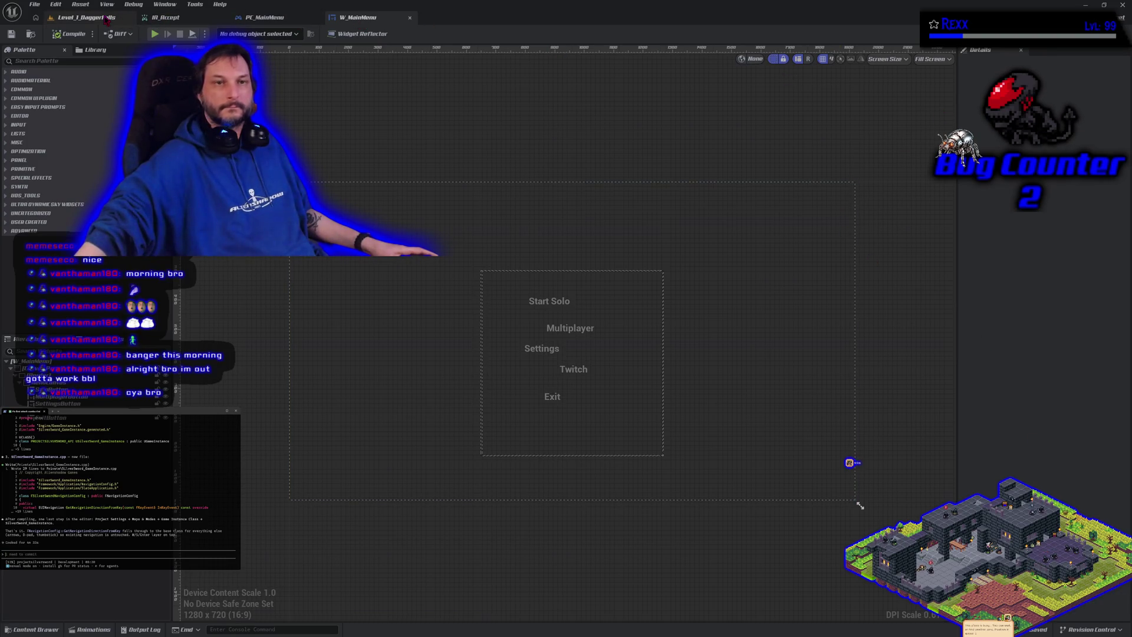
click(55, 4)
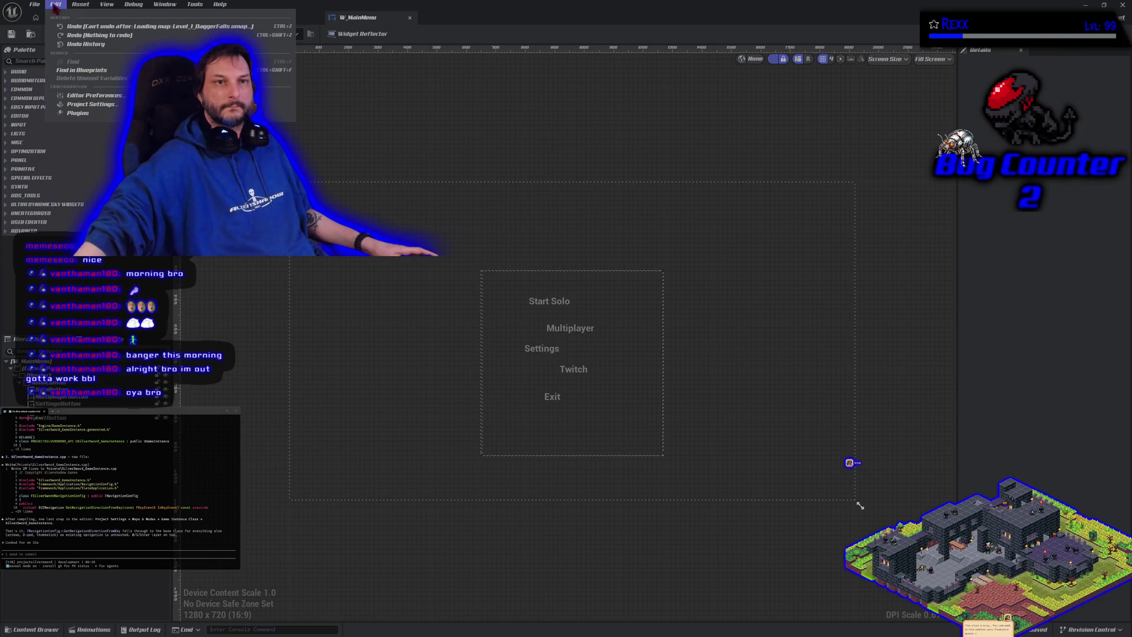
click(98, 105)
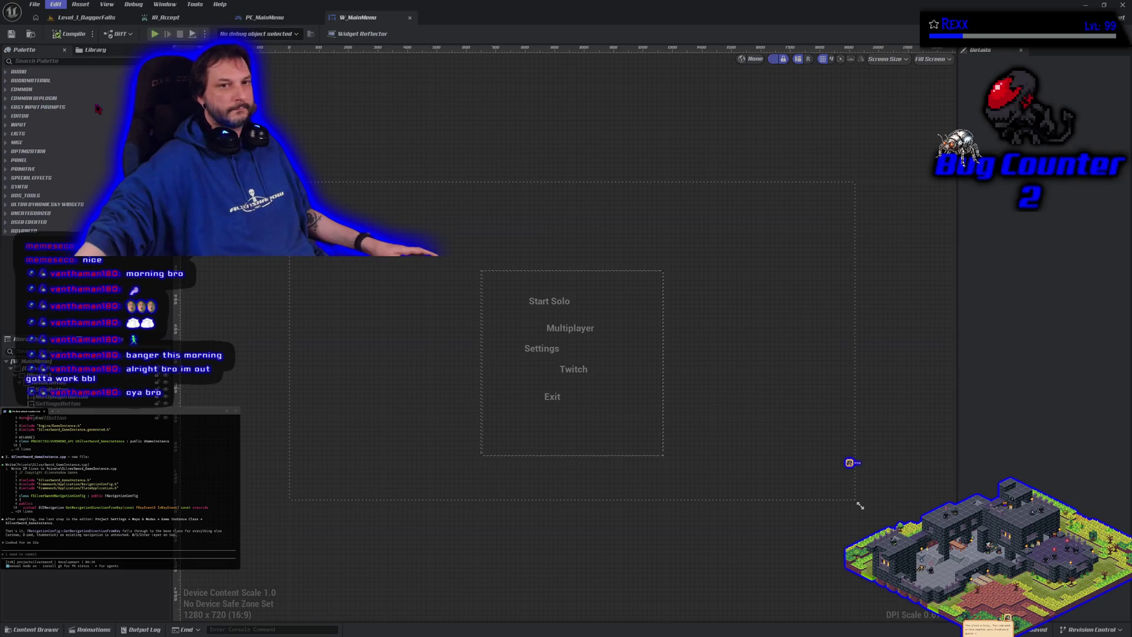
In Maps & Modes, review the default GameMode list without changing it.
click(41, 112)
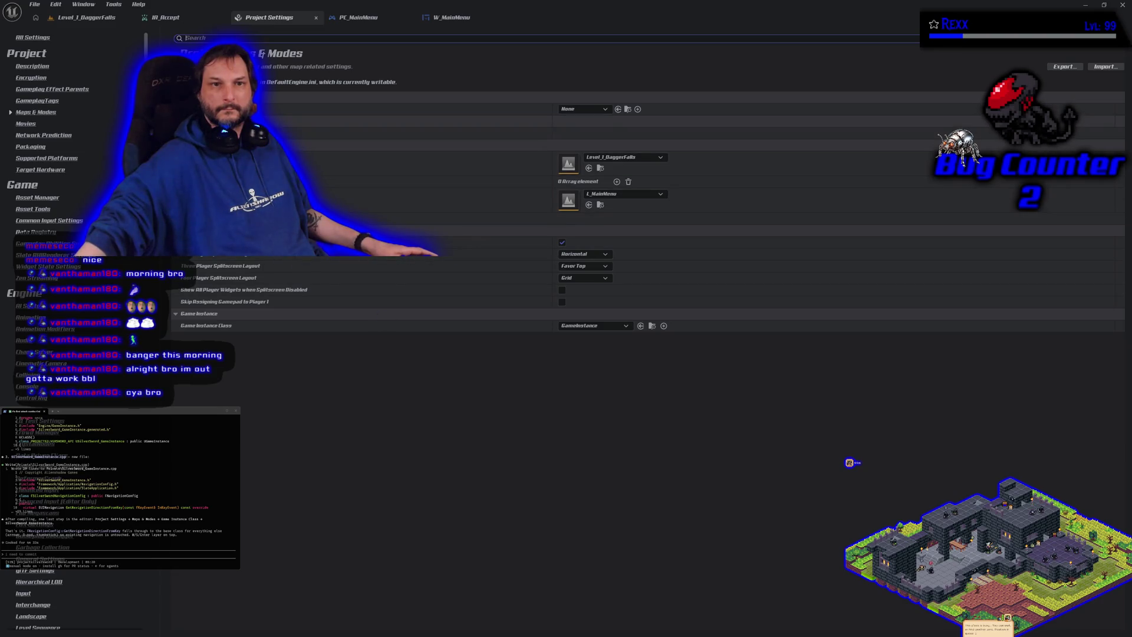
click(575, 110)
click(573, 114)
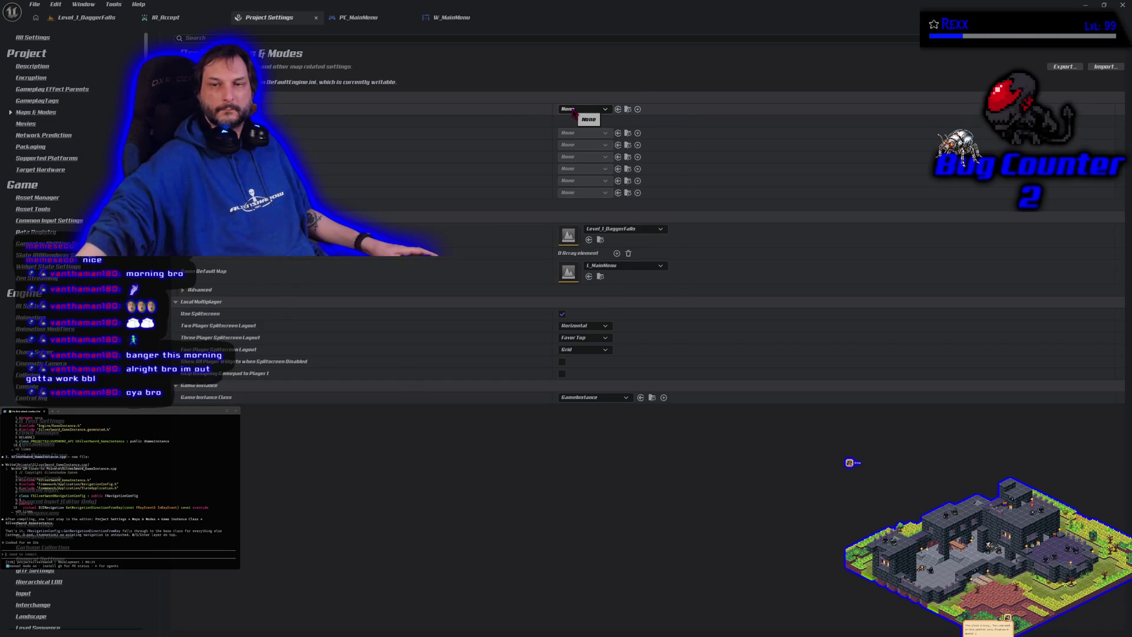
click(575, 111)
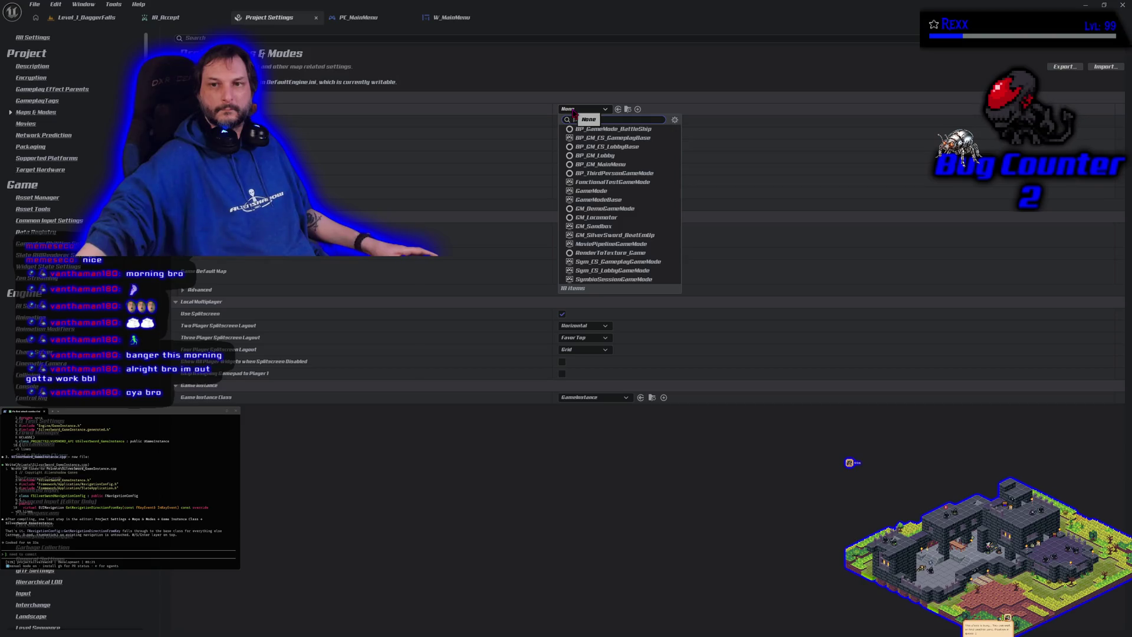
click(575, 113)
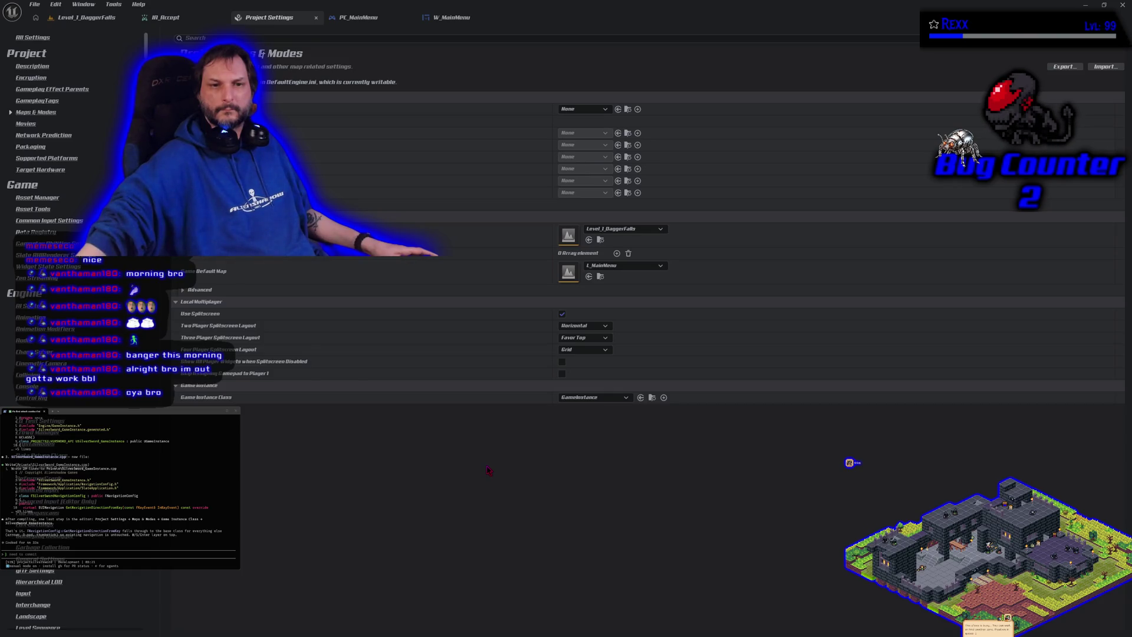
Set Game Instance Class to SilverSword_GameInstance and return to the level view.
click(597, 387)
click(598, 388)
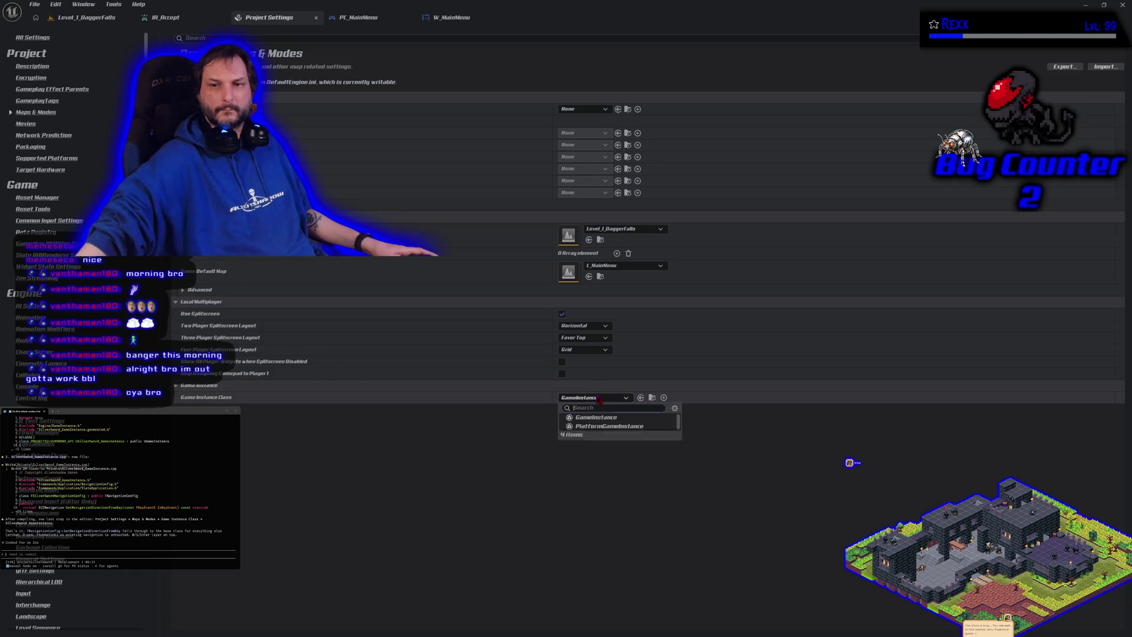
click(593, 397)
click(593, 436)
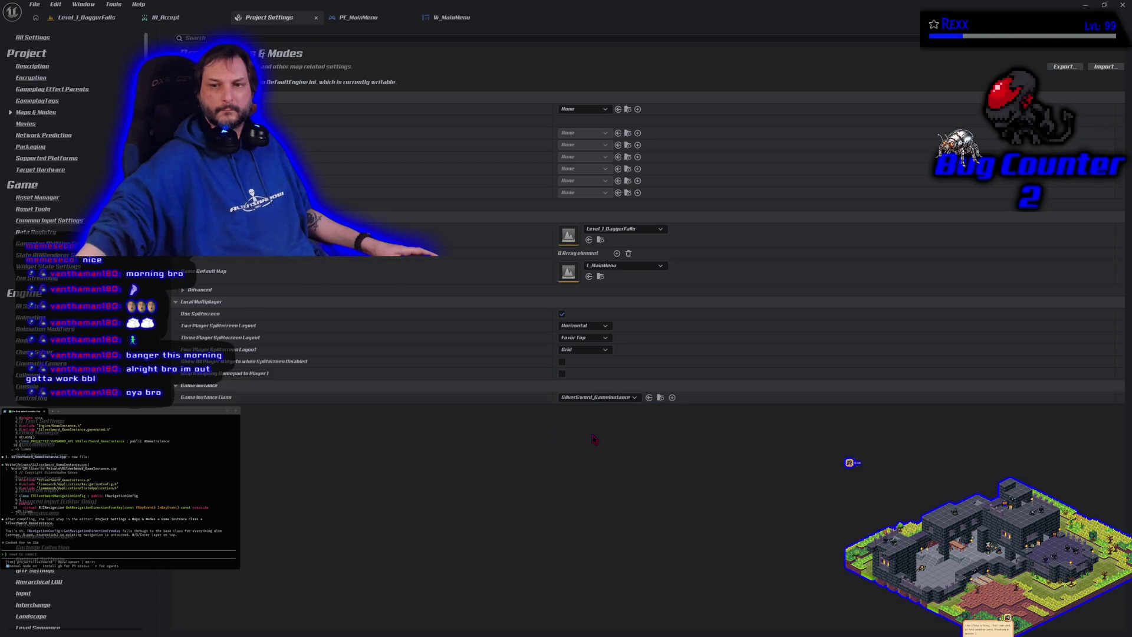
click(87, 17)
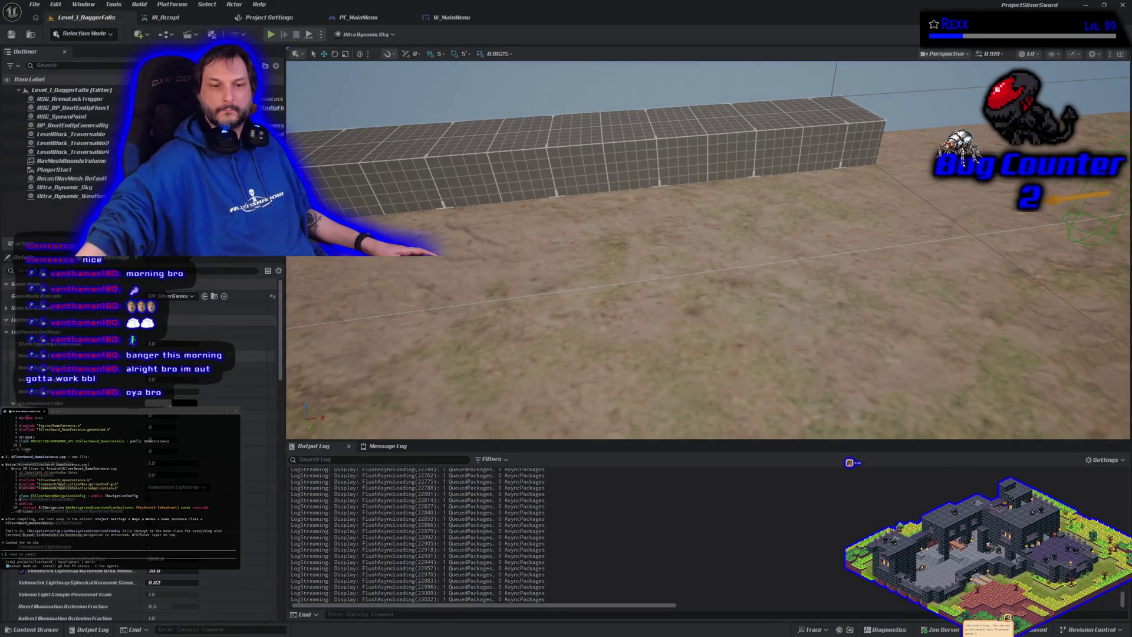
Open L_MainMenu from the Levels folder and start Play-in-Editor.
click(35, 629)
click(53, 551)
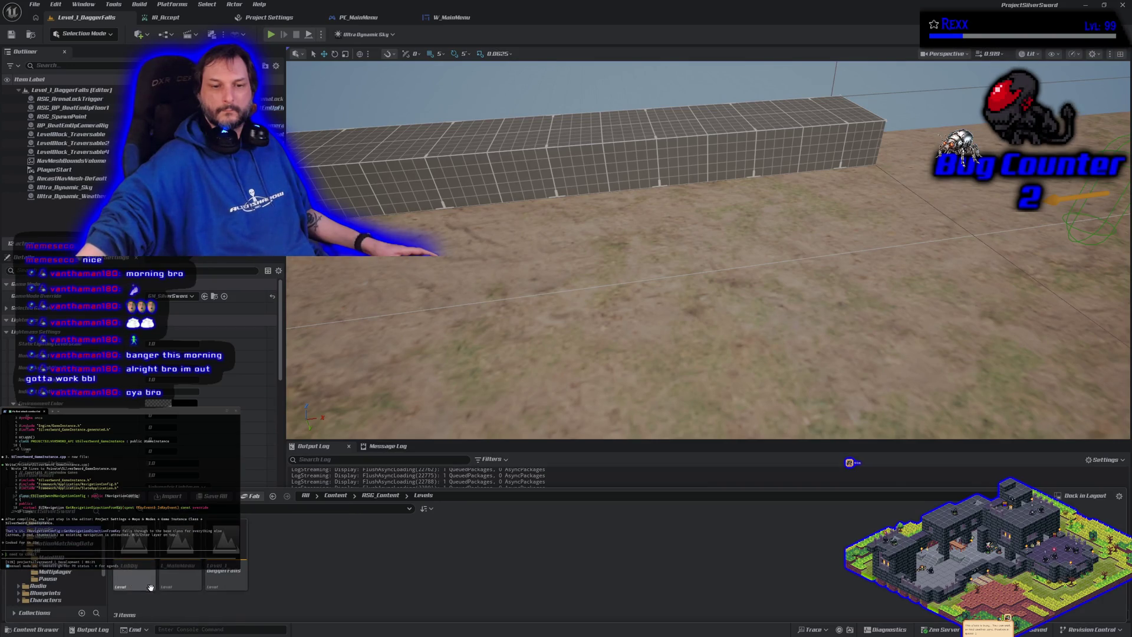
double_click(180, 577)
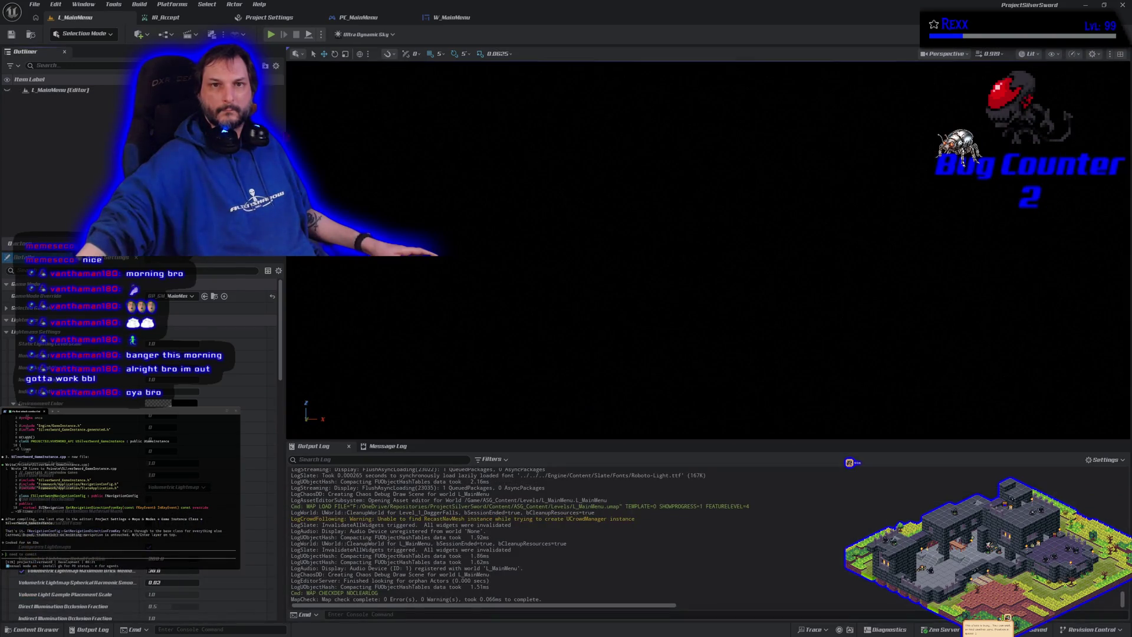
click(273, 35)
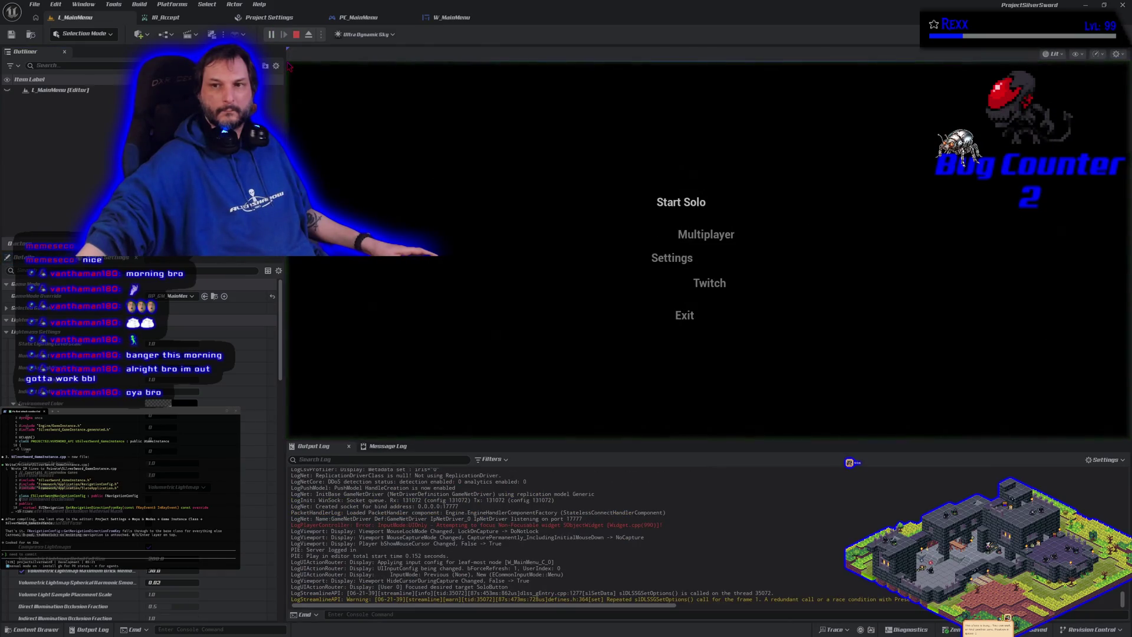
Step keyboard focus up and down through the menu entries, ending on Exit.
key(Down)
key(Up)
key(Down)
key(Down)
key(Up)
key(Up)
key(Up)
key(Down)
key(Down)
key(Down)
key(Up)
key(Up)
key(Up)
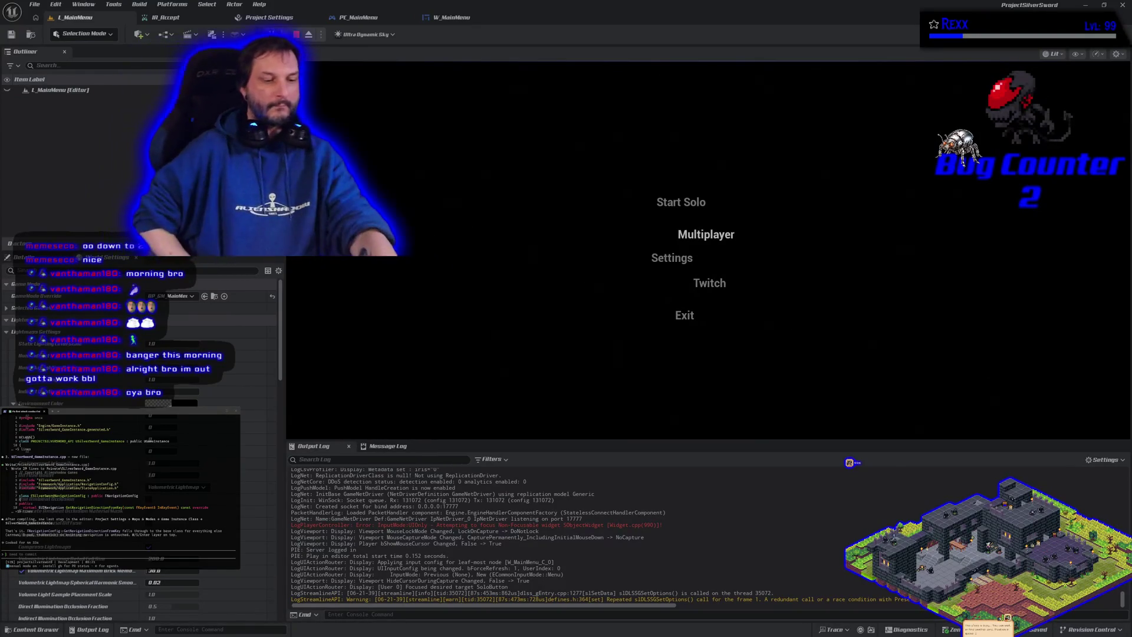
key(Down)
key(Up)
key(Up)
key(Down)
key(Down)
key(Down)
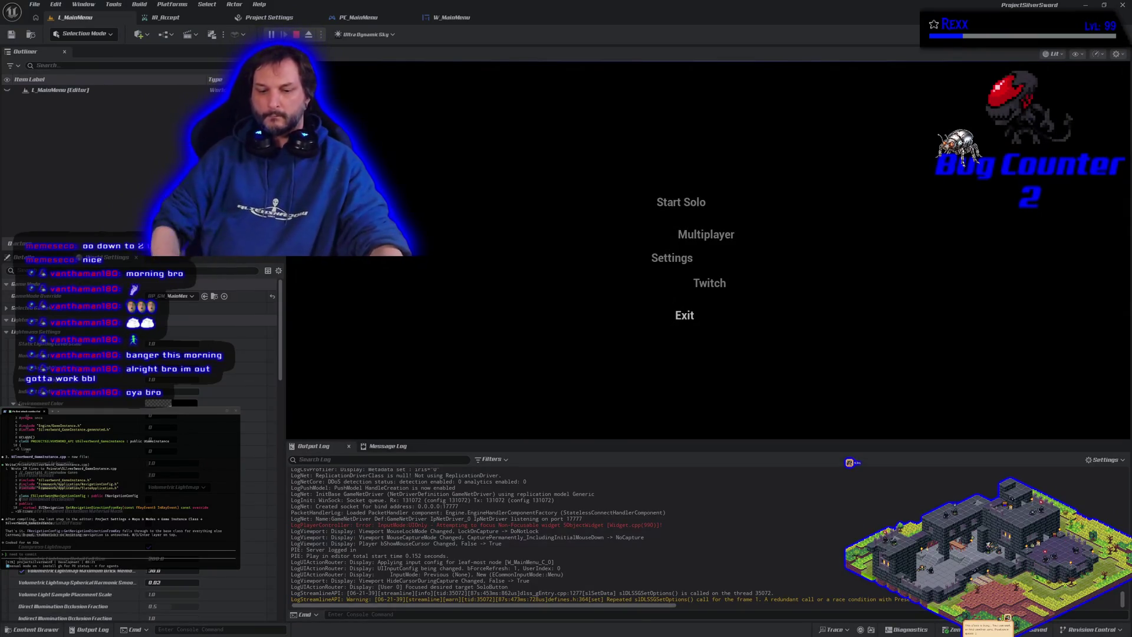
Cycle gamepad focus through Start Solo, Multiplayer, Settings, Twitch and Exit, then stop play.
key(Down)
key(Down)
key(Down)
key(Down)
key(Up)
key(Up)
key(Up)
key(Down)
key(Down)
key(Down)
key(Up)
key(Up)
key(Down)
key(Down)
key(Down)
key(Up)
key(Up)
key(Up)
key(Down)
key(Down)
key(Down)
key(Up)
key(Up)
key(Up)
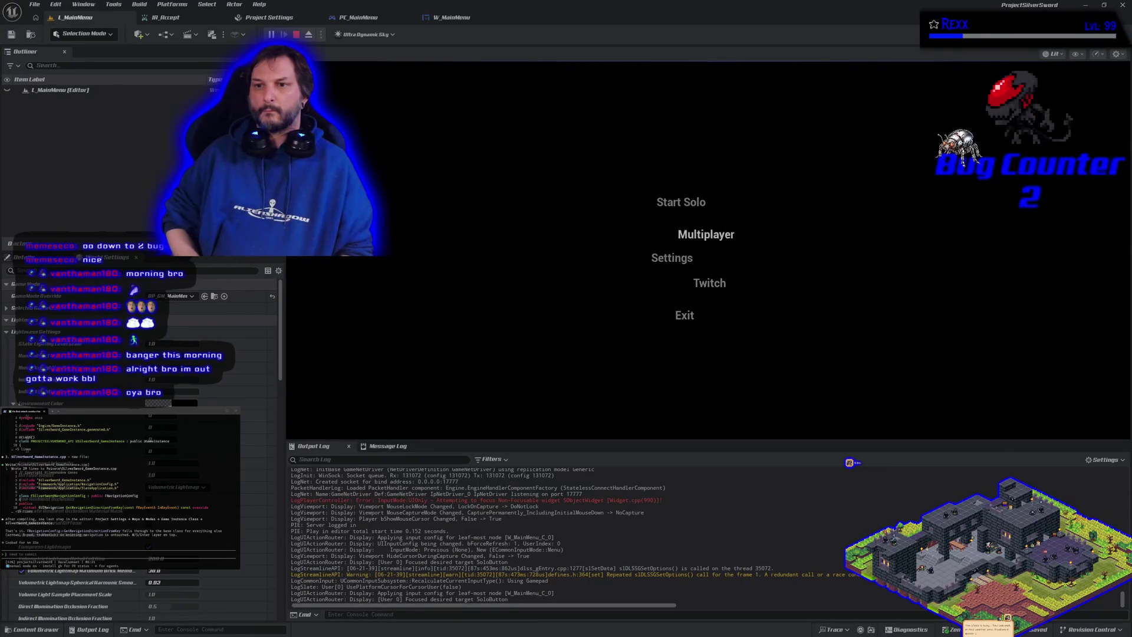
key(Down)
key(Down)
key(Down)
key(Up)
key(Up)
key(Up)
key(Down)
key(Down)
key(Down)
key(Up)
key(Up)
key(Up)
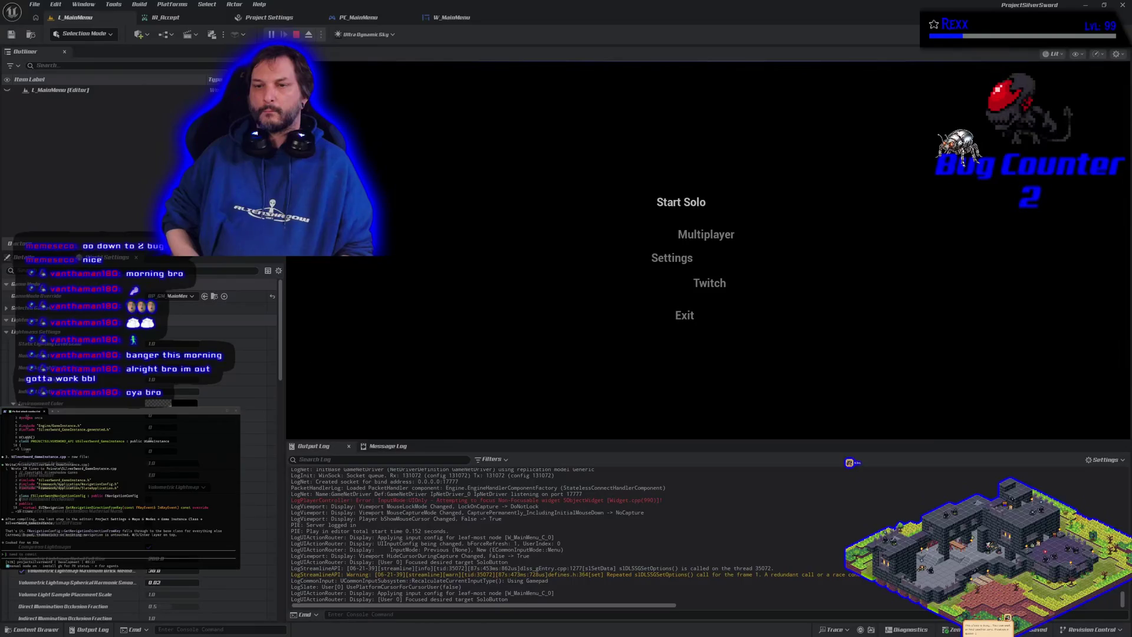
key(Down)
key(Down)
key(Down)
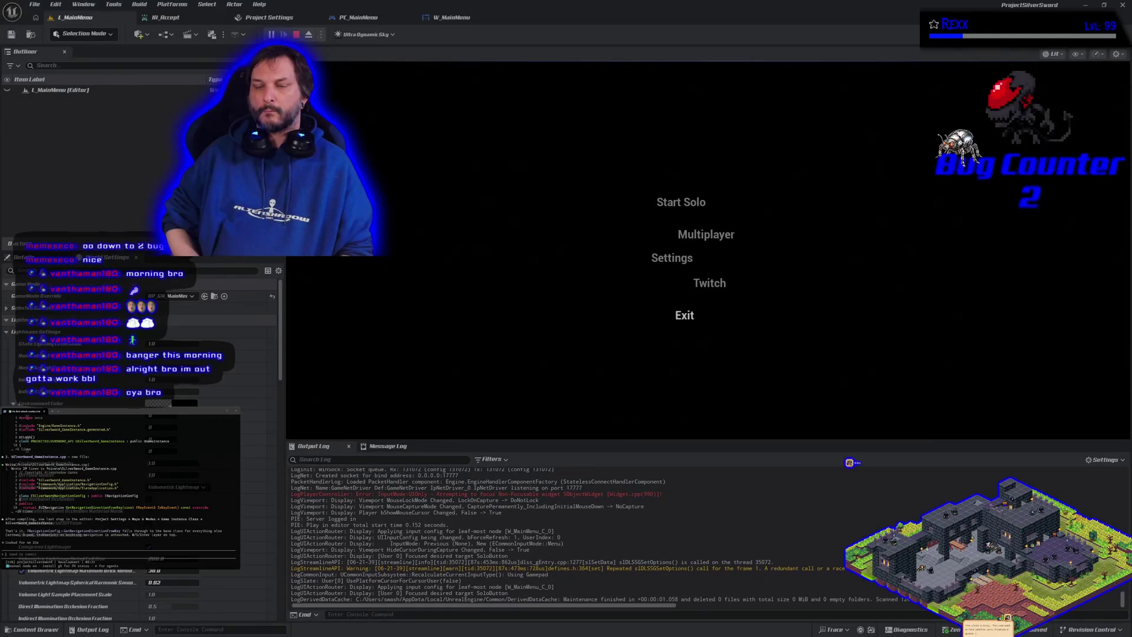
key(Up)
key(Up)
key(Up)
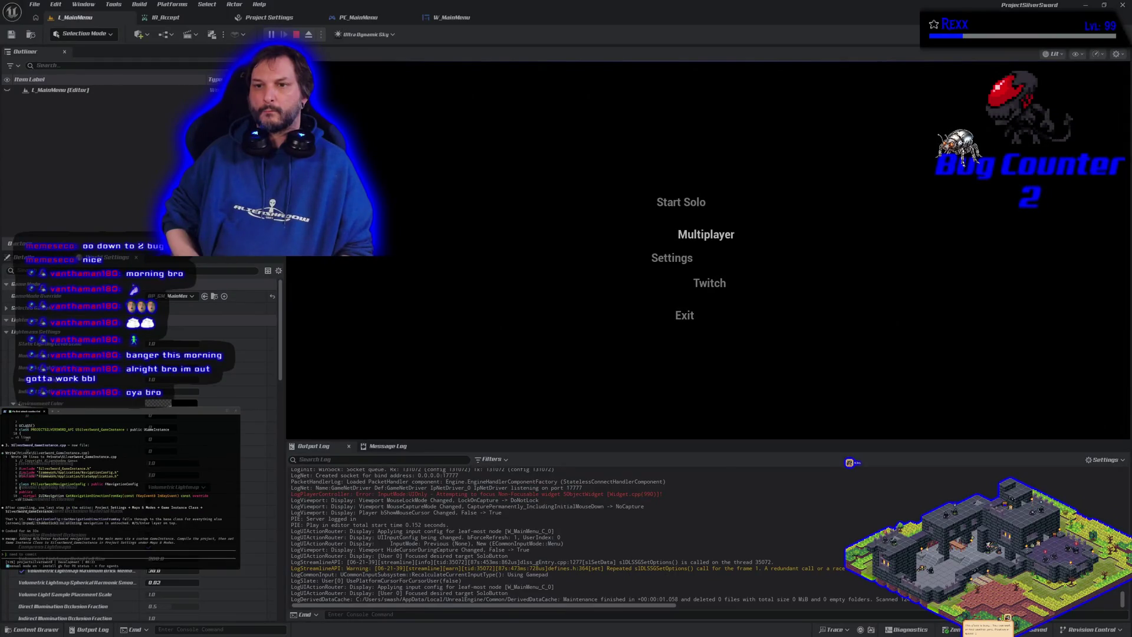
key(Up)
key(Down)
key(Down)
key(Down)
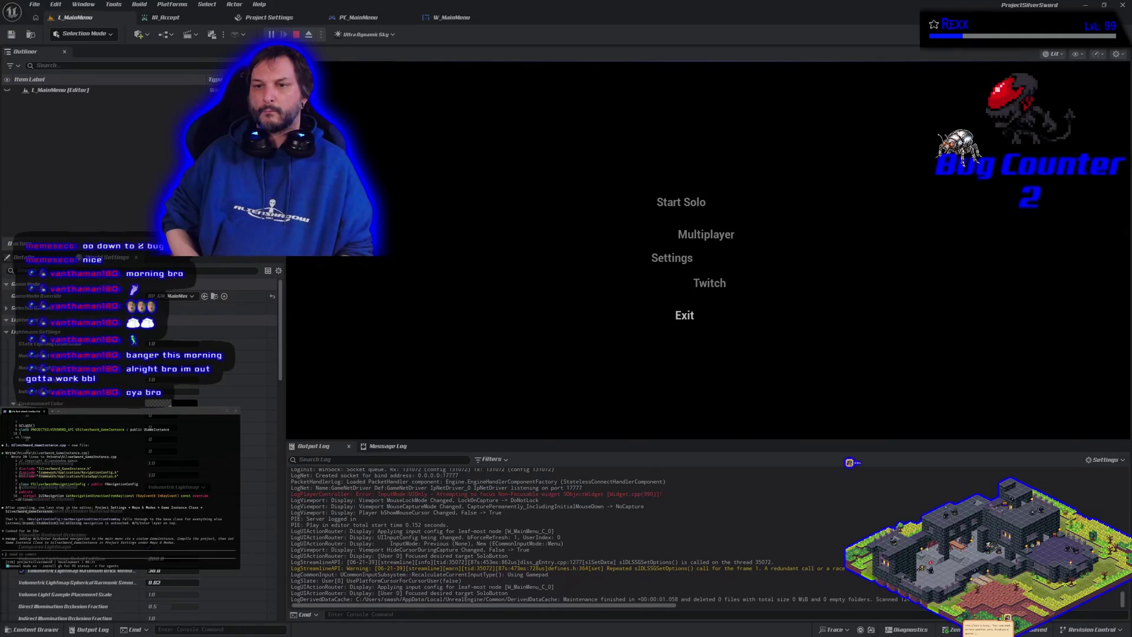
key(Up)
key(Up)
key(Up)
key(Up)
key(Down)
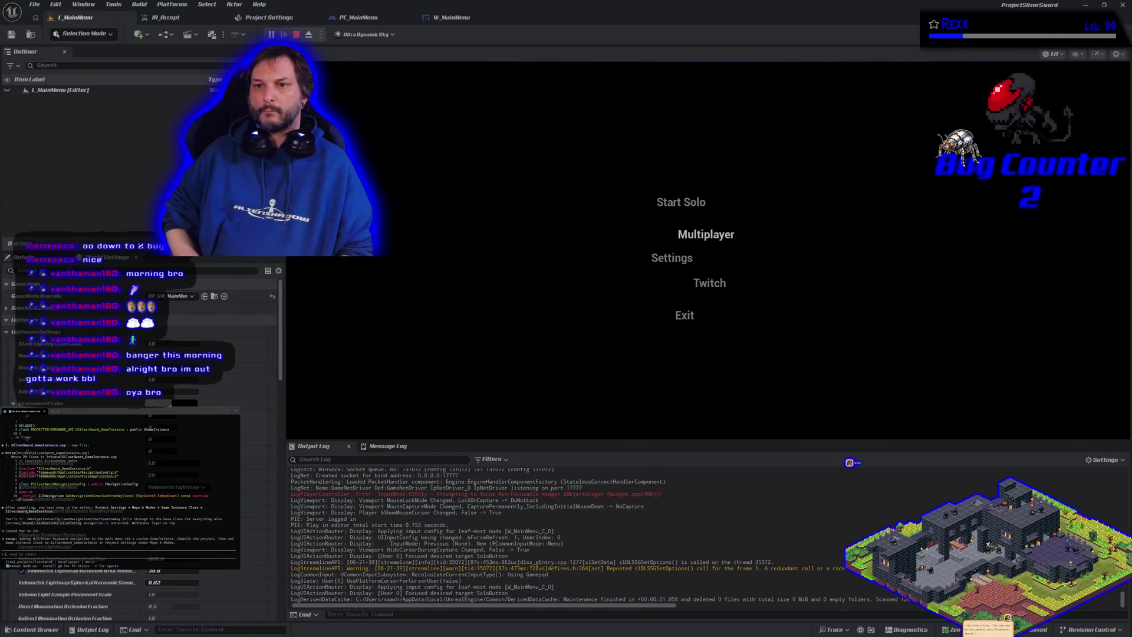
key(Down)
key(Down)
key(Down)
key(Up)
key(Up)
key(Up)
key(Up)
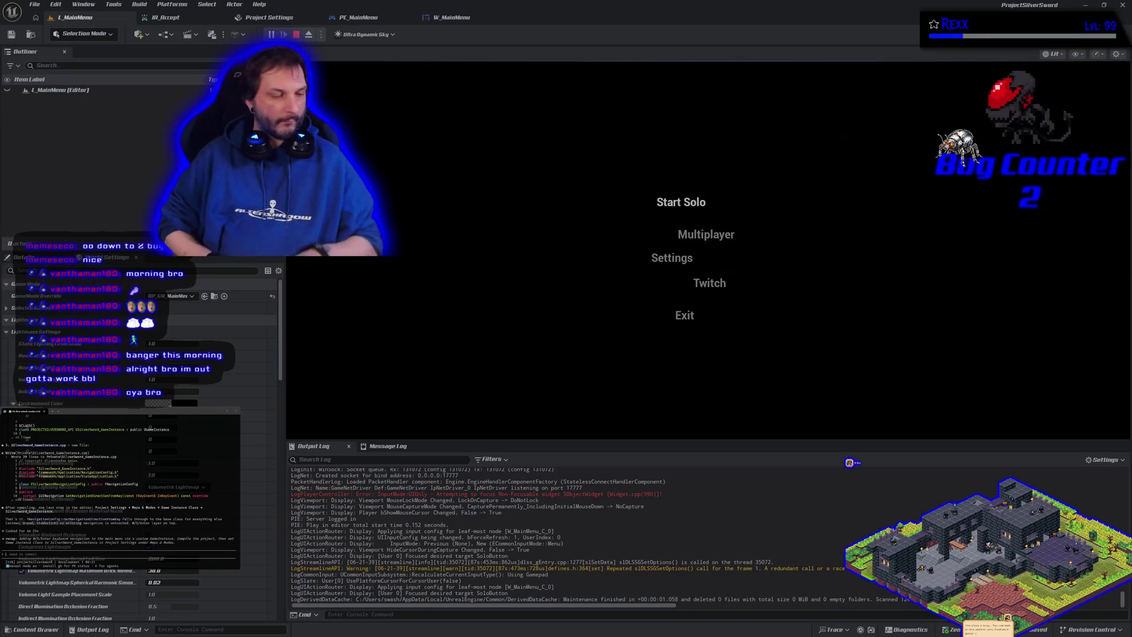
key(Escape)
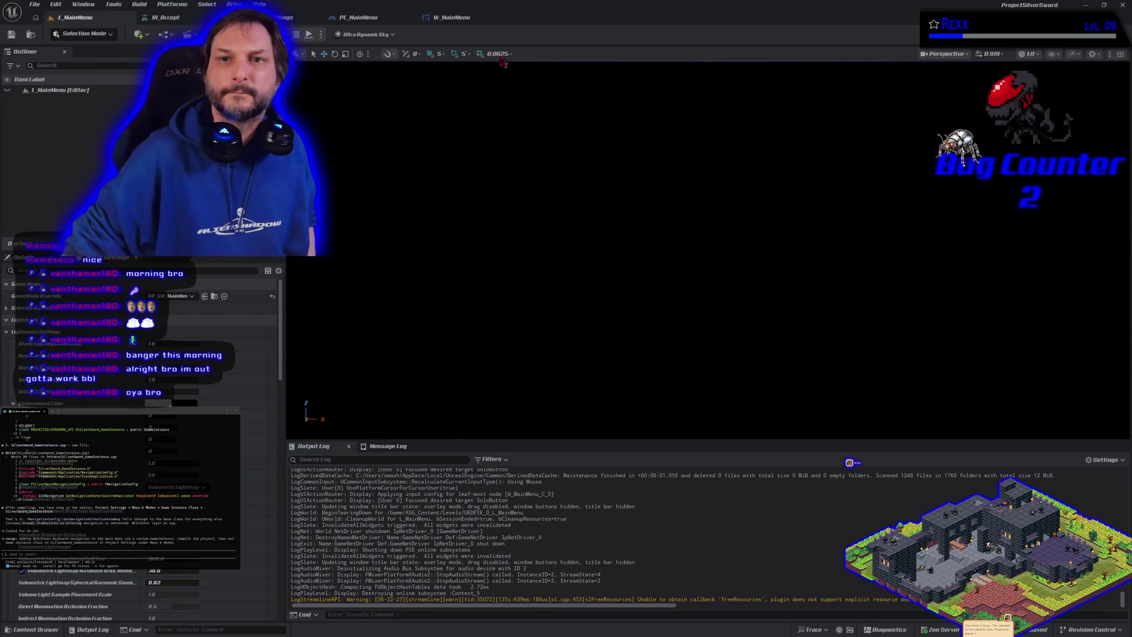
Nudge W_MainMenu's SettingsButton right to a rounded X position, then start a play test.
click(452, 17)
scroll(527, 375, up, 3)
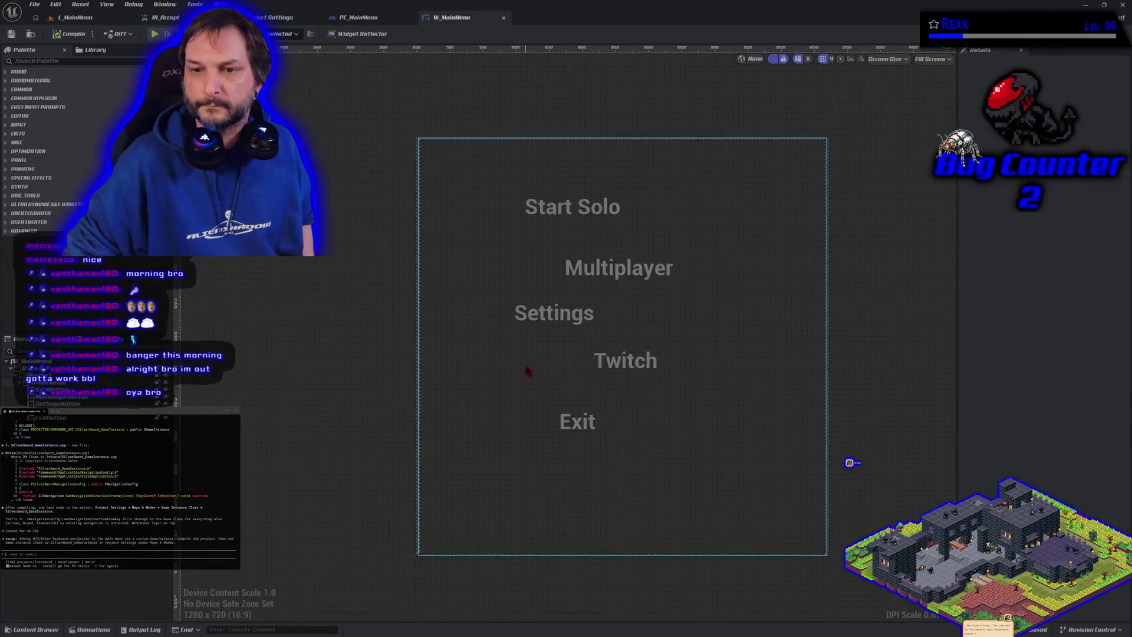
click(552, 310)
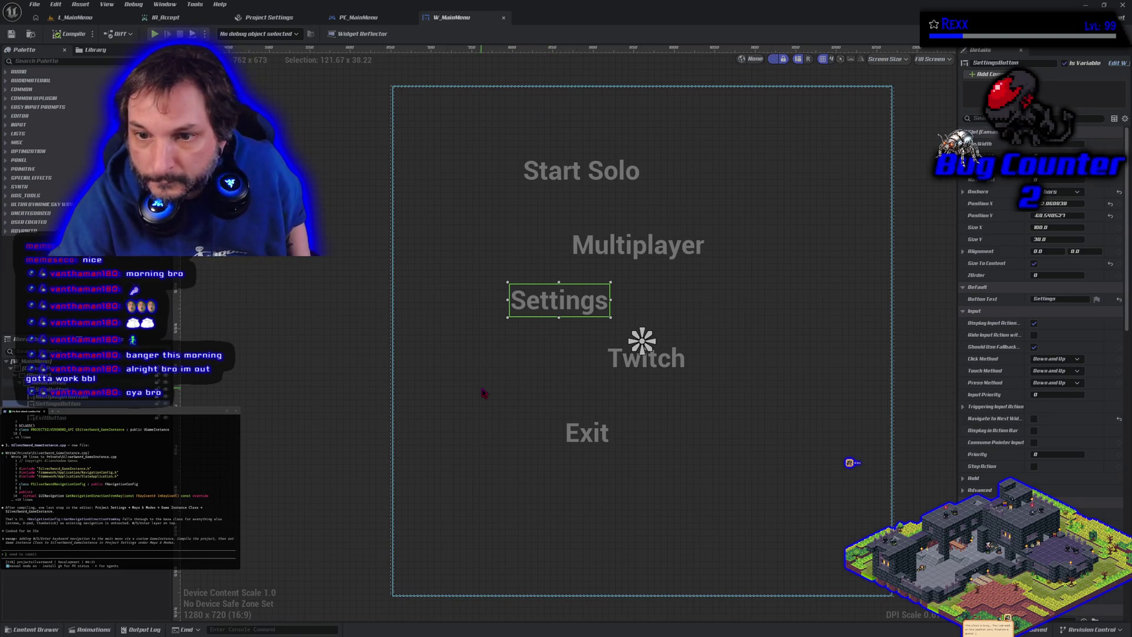
key(Right)
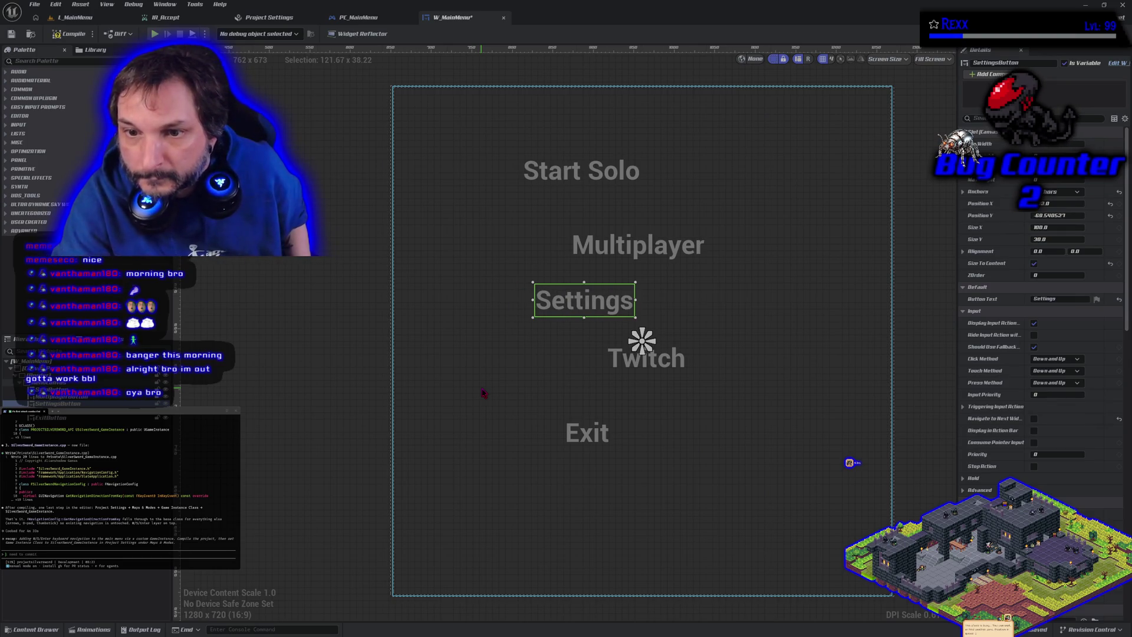
key(Left)
key(Left)
key(Left)
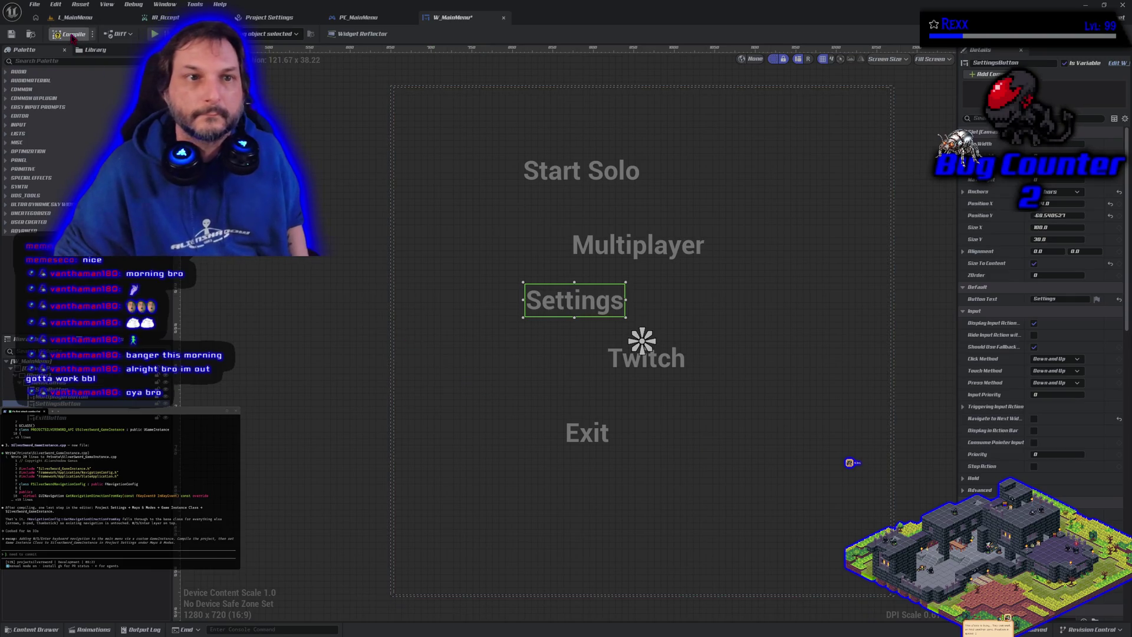
click(155, 34)
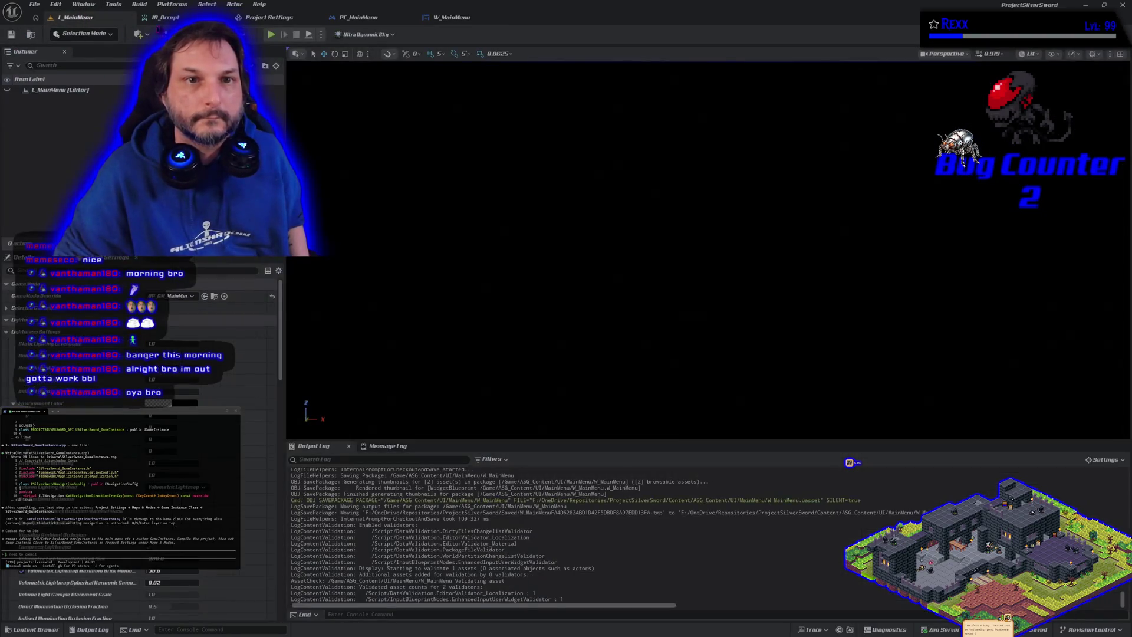
Step focus with S and W down to Exit and up to Start Solo, then stop play.
key(s)
key(s)
key(s)
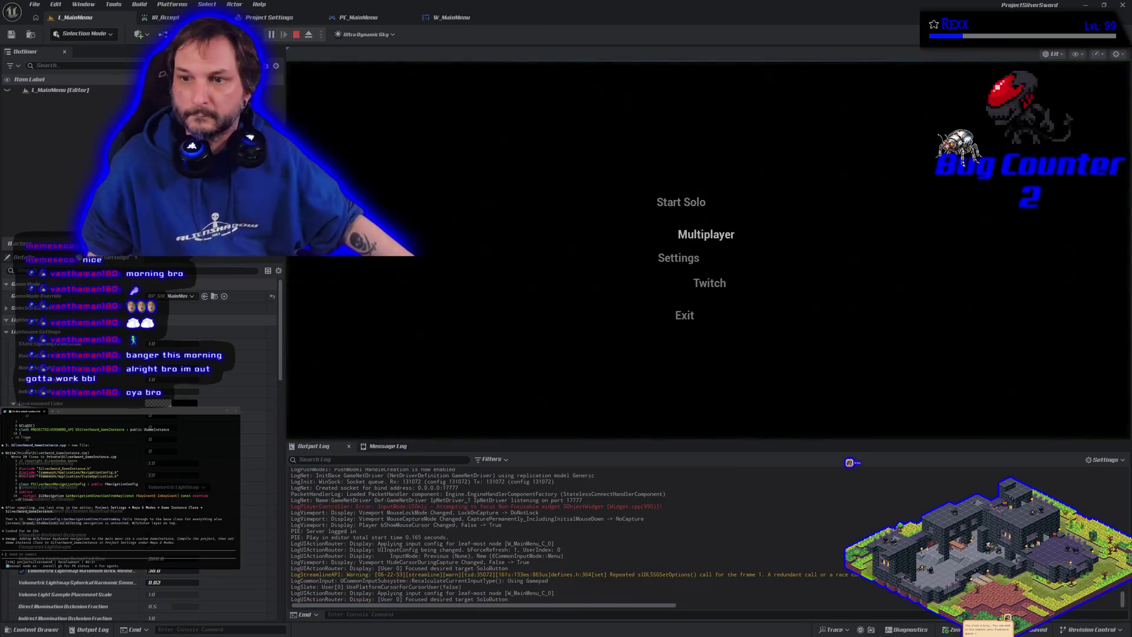
key(w)
key(w)
key(w)
key(w)
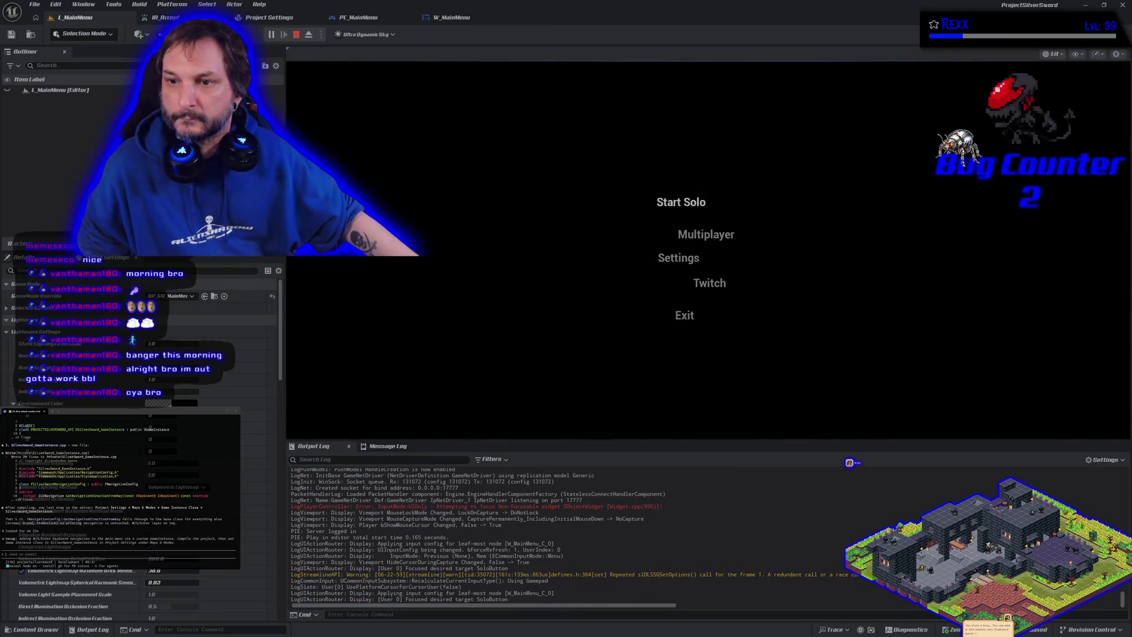
key(s)
key(s)
key(s)
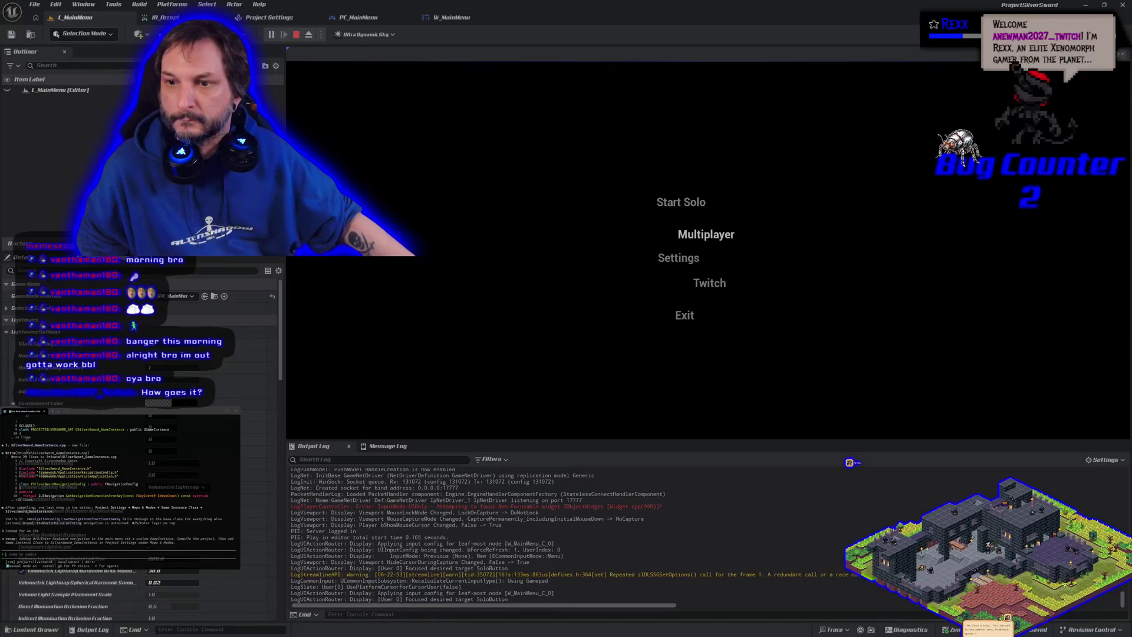
key(w)
key(w)
key(w)
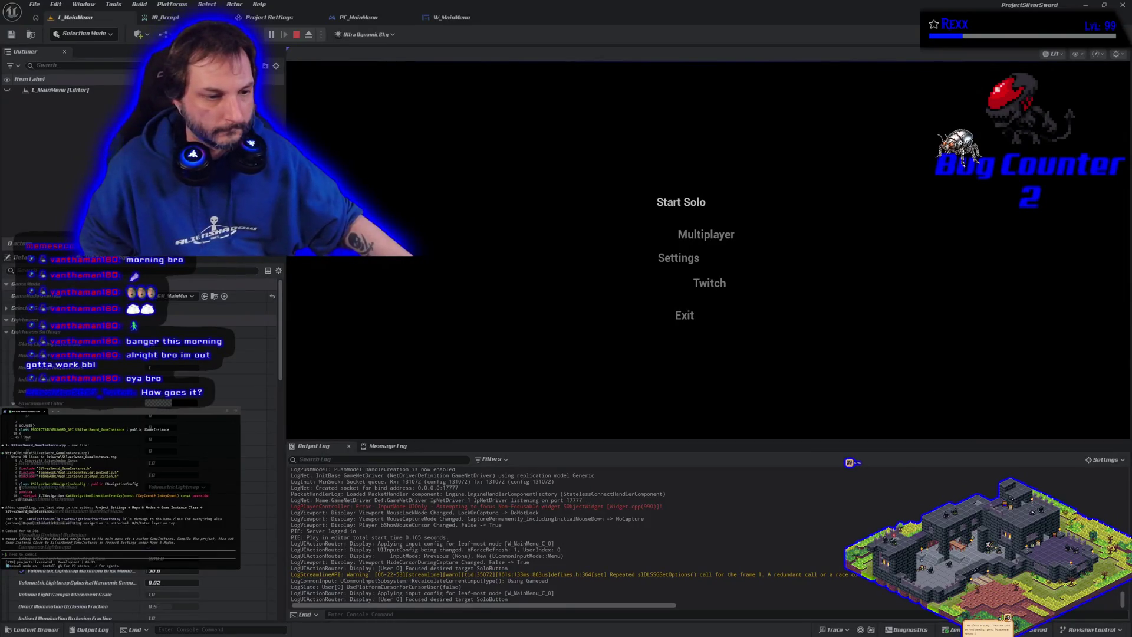
key(Escape)
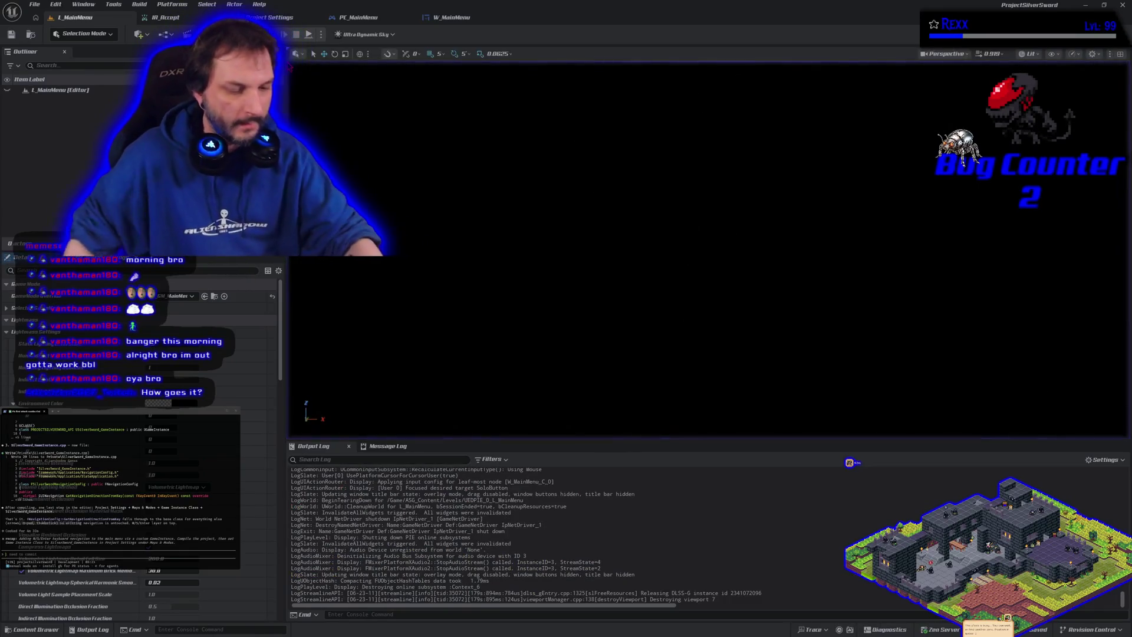
Nudge W_MainMenu's SettingsButton slightly left, then return to the L_MainMenu level.
click(505, 18)
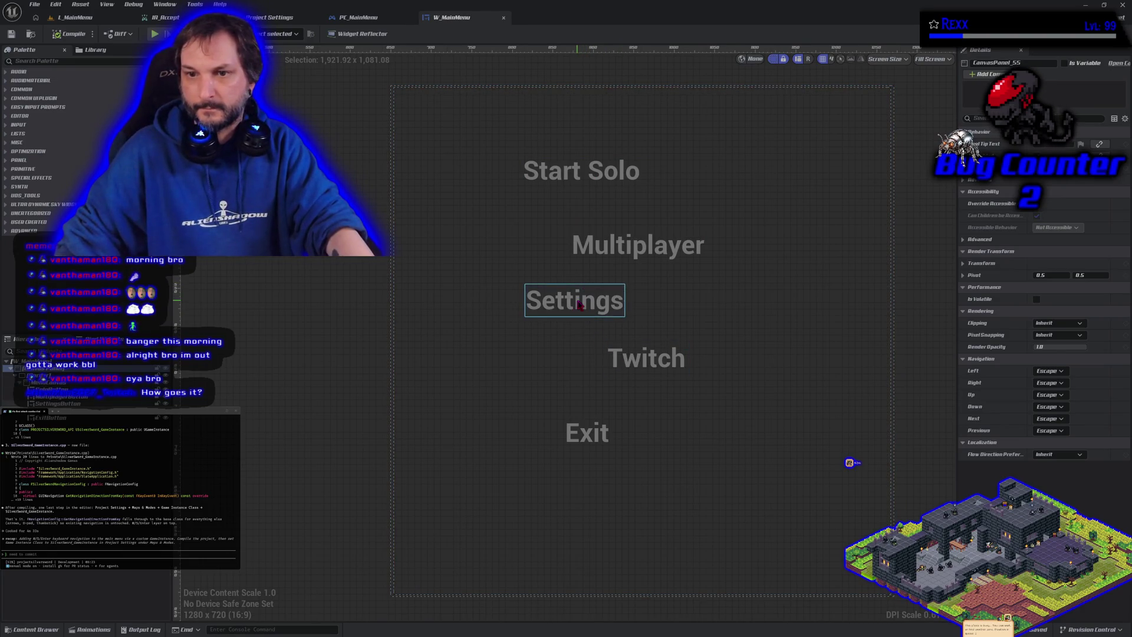
click(578, 298)
key(Left)
key(Left)
key(Left)
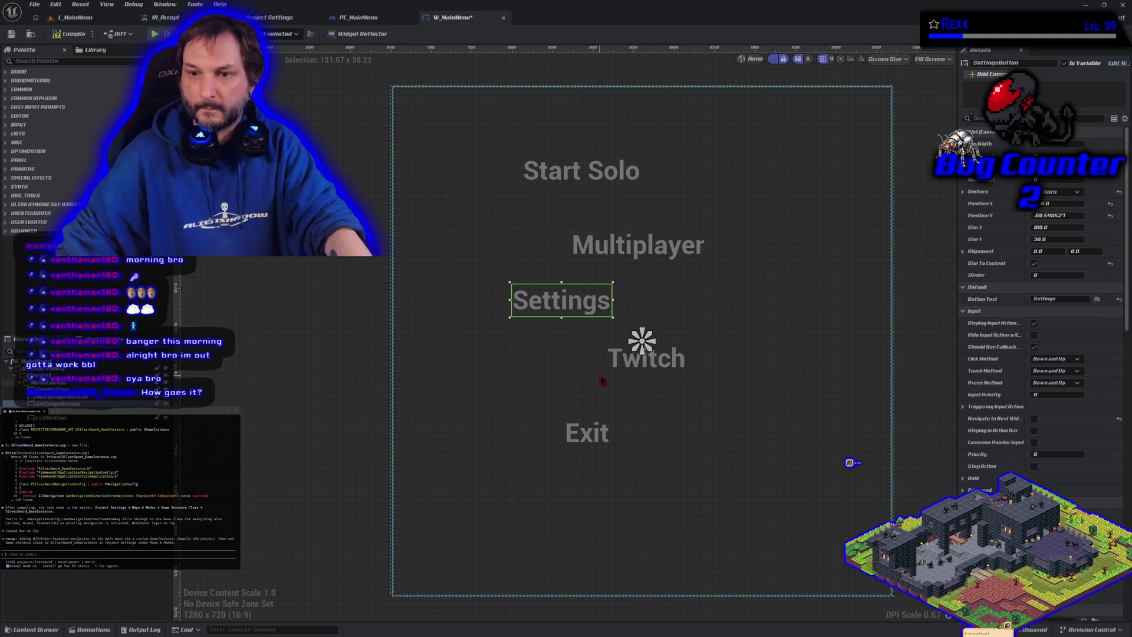
key(Right)
key(Right)
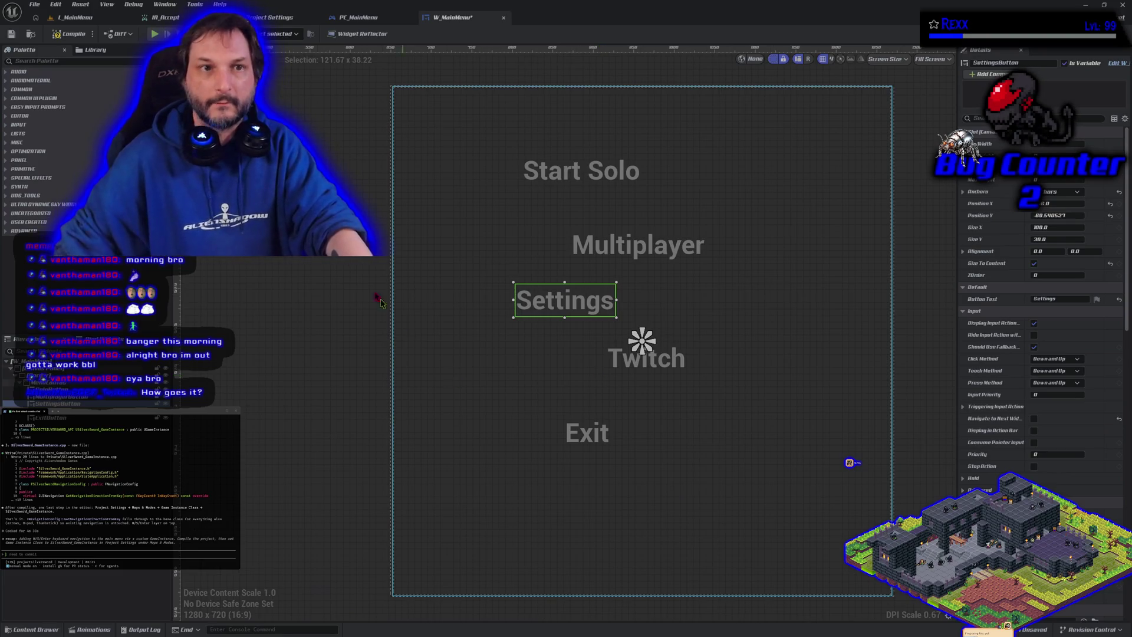
click(81, 21)
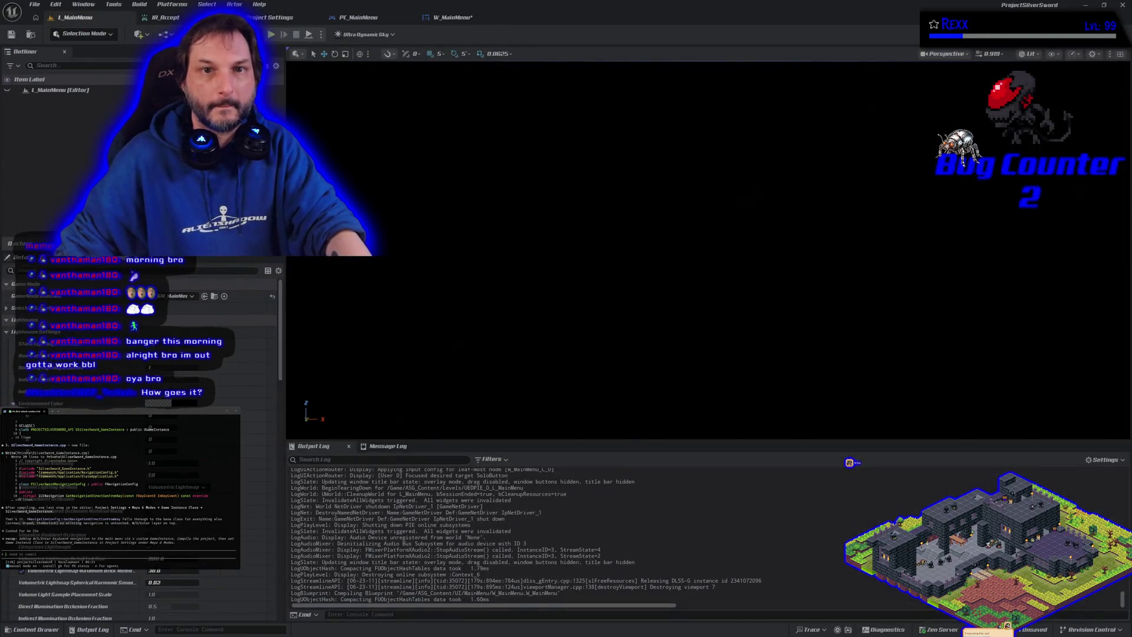
Play L_MainMenu, step focus with S and W between Twitch, Exit and Start Solo, then stop.
click(271, 36)
key(s)
key(s)
key(s)
key(s)
key(w)
key(w)
key(w)
key(w)
key(s)
key(s)
key(s)
key(s)
key(w)
key(w)
key(w)
key(w)
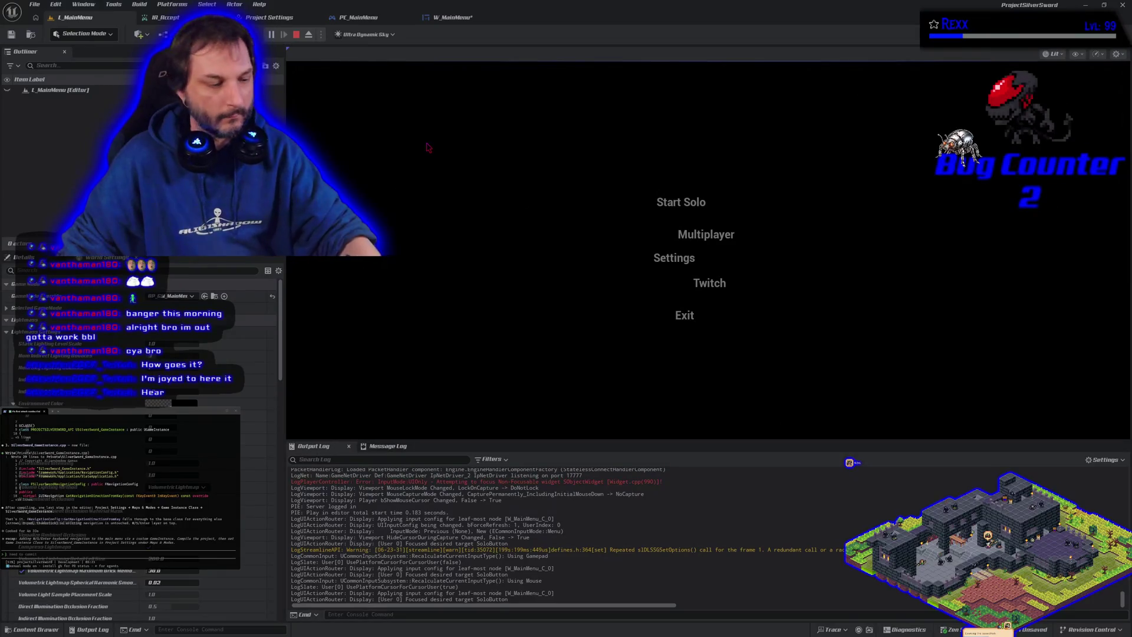
key(Escape)
Replay and cycle focus through all five entries with S and the arrow keys, then stop.
click(271, 33)
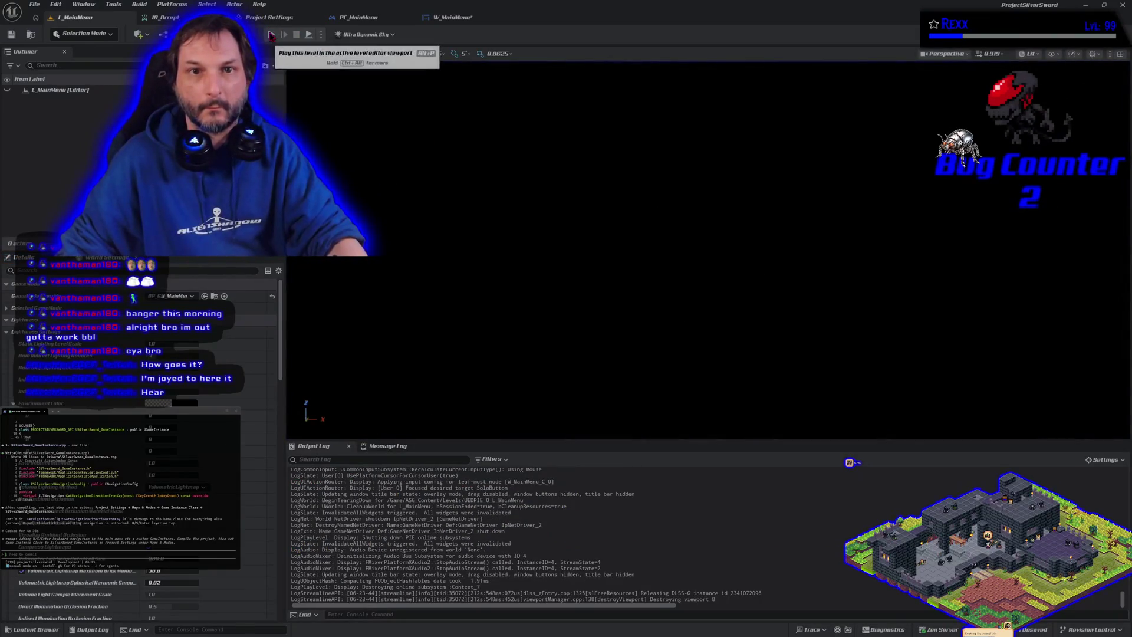
key(s)
key(s)
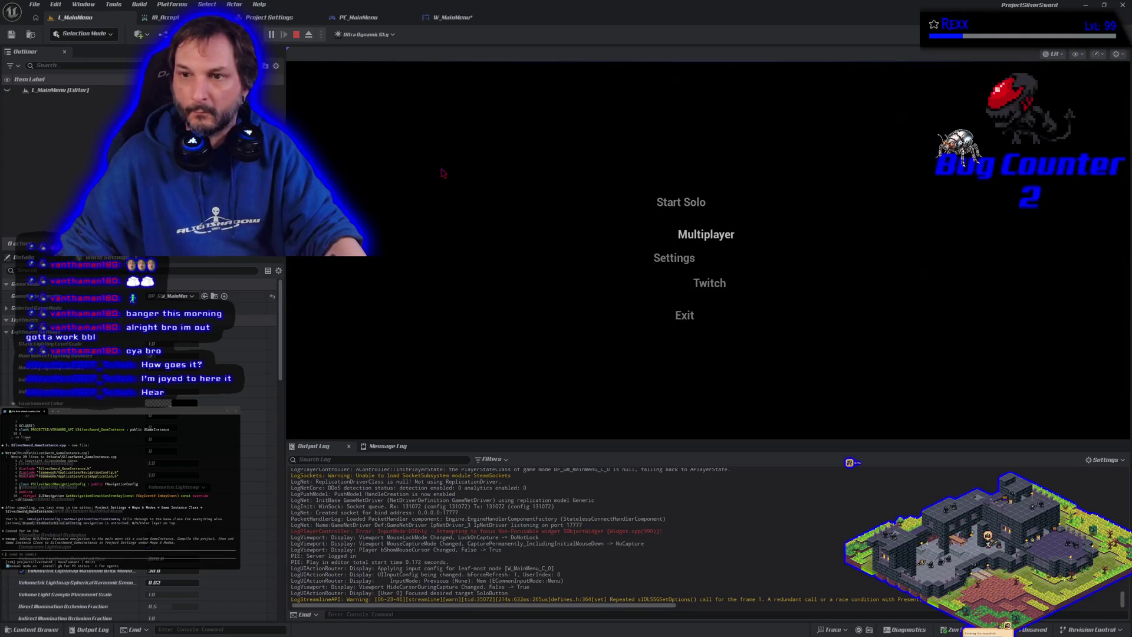
key(Down)
key(Down)
key(Up)
key(Up)
key(Up)
key(Up)
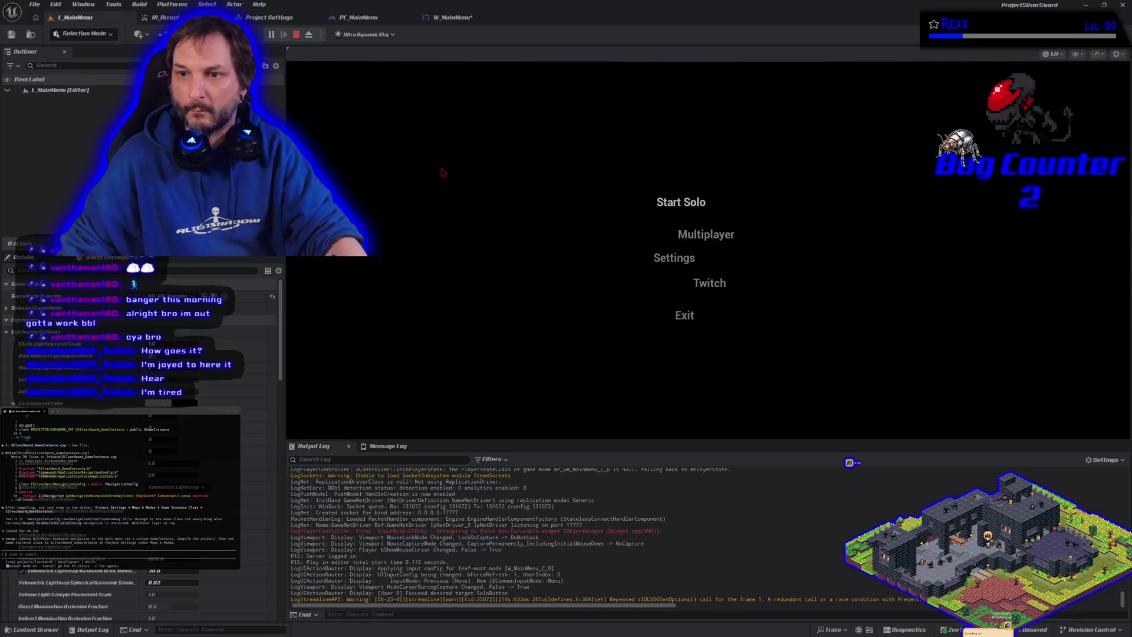
key(Down)
key(Down)
key(Down)
key(Up)
key(Up)
key(Up)
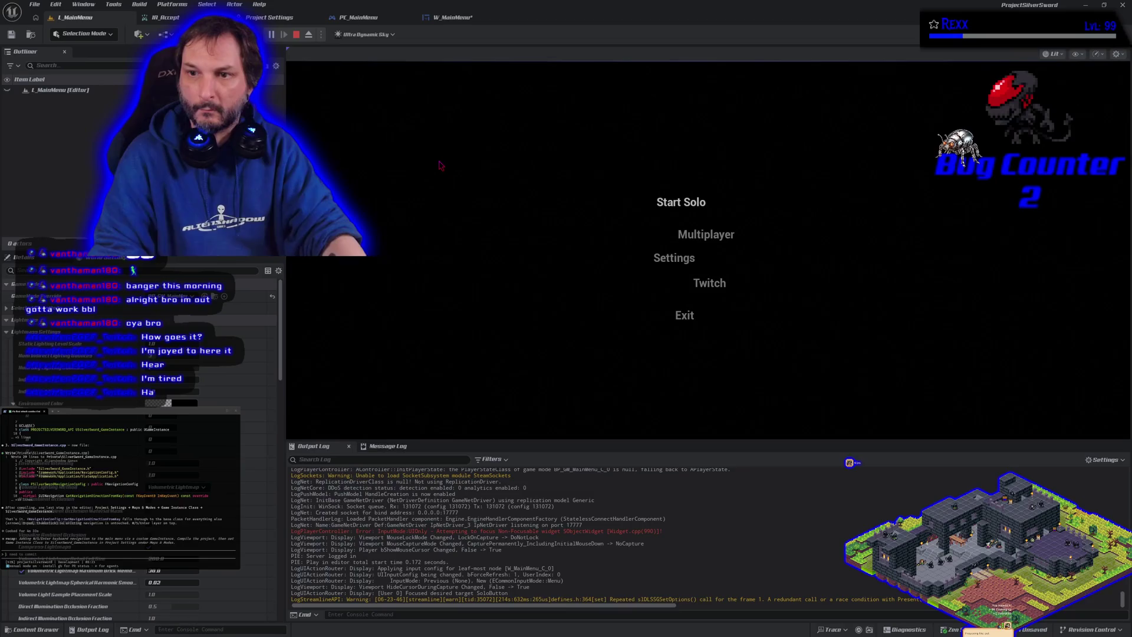
key(Down)
key(Up)
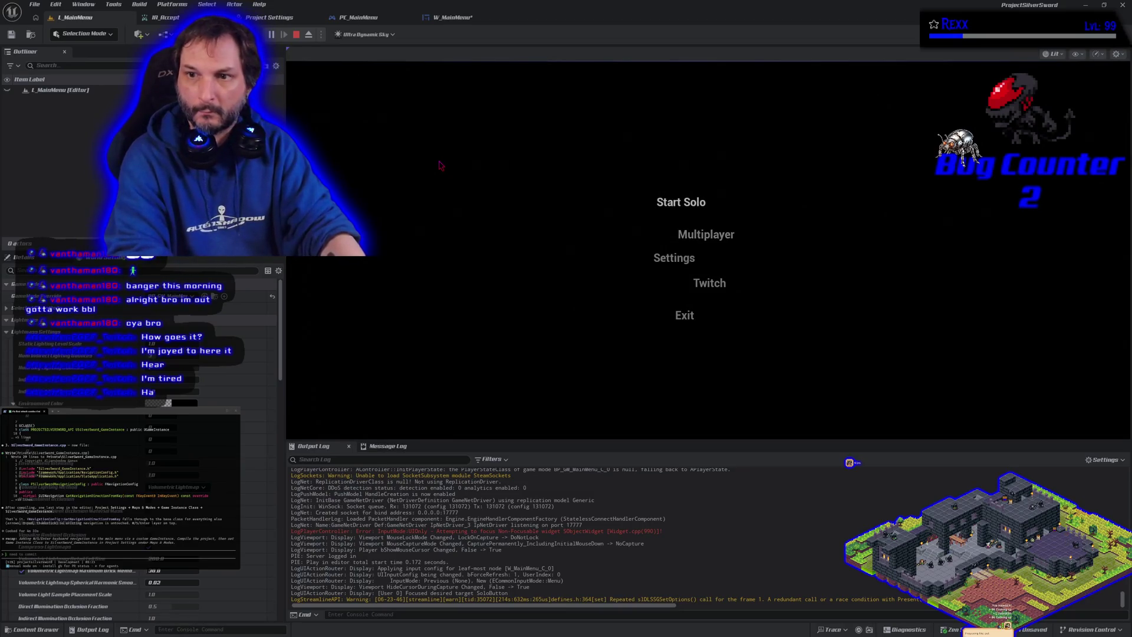
key(Down)
key(Down)
key(Down)
key(Down)
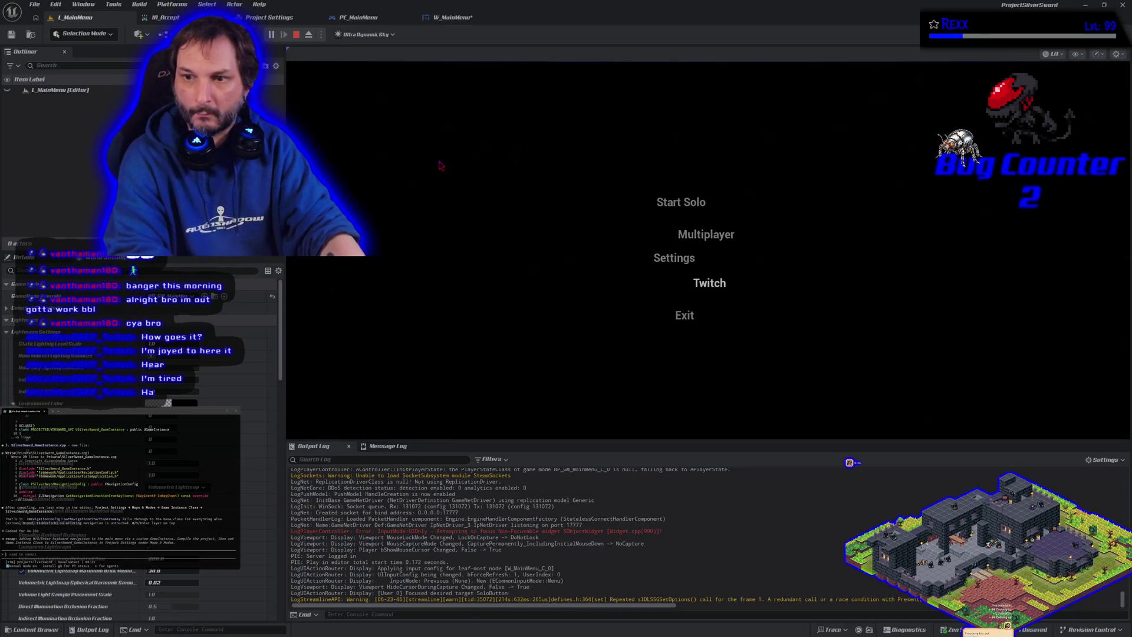
key(Up)
key(Up)
key(Up)
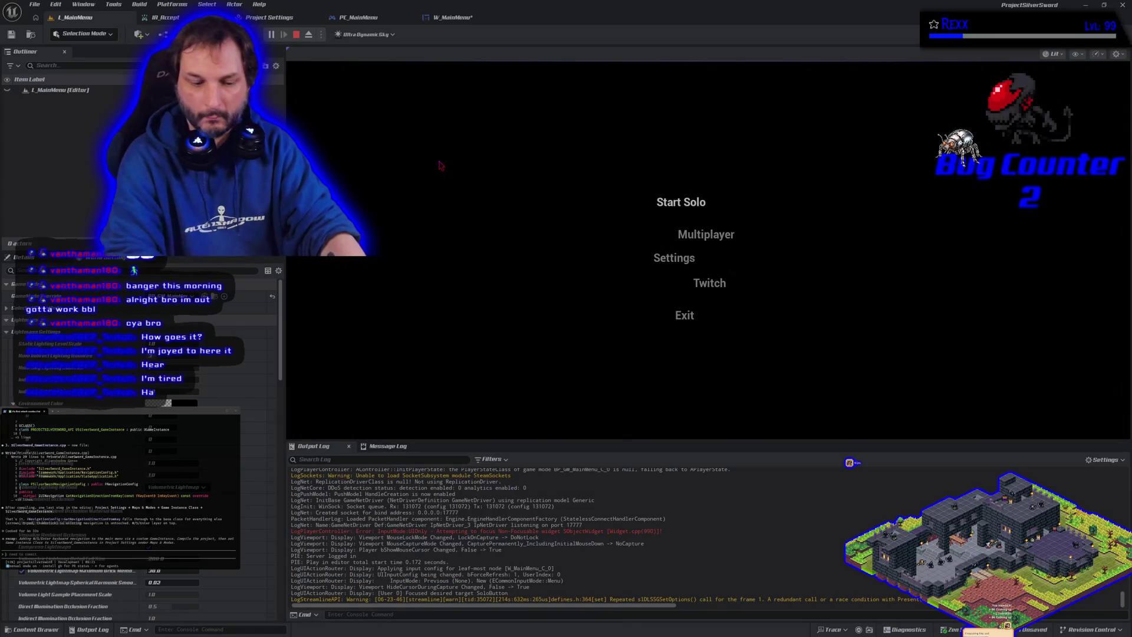
key(Down)
key(Down)
key(Down)
key(Up)
key(Up)
key(Up)
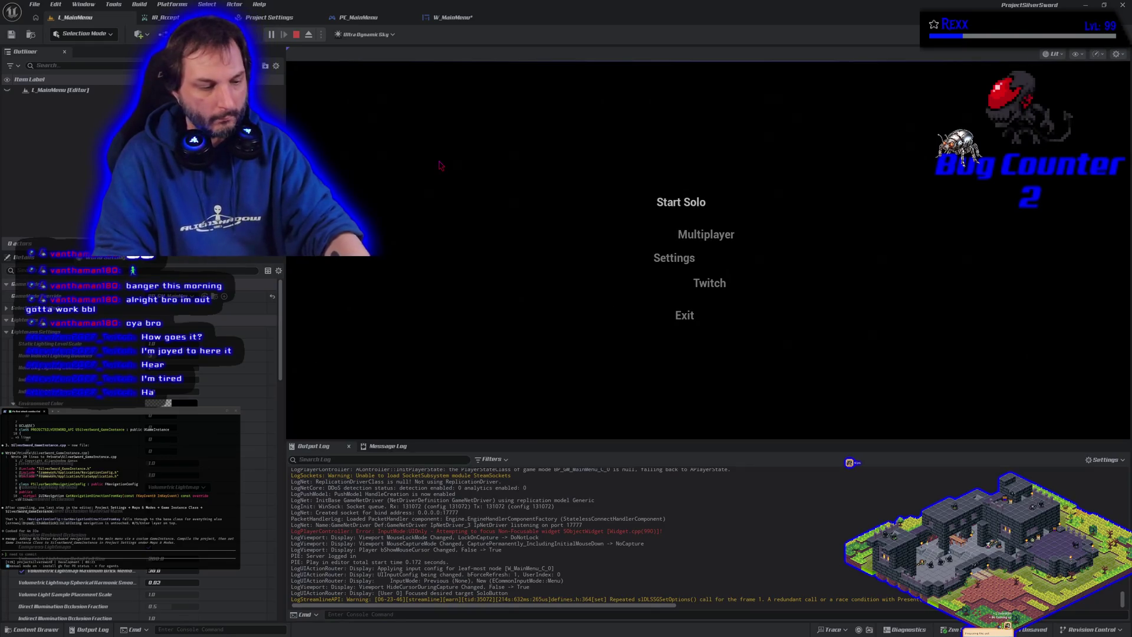
key(Escape)
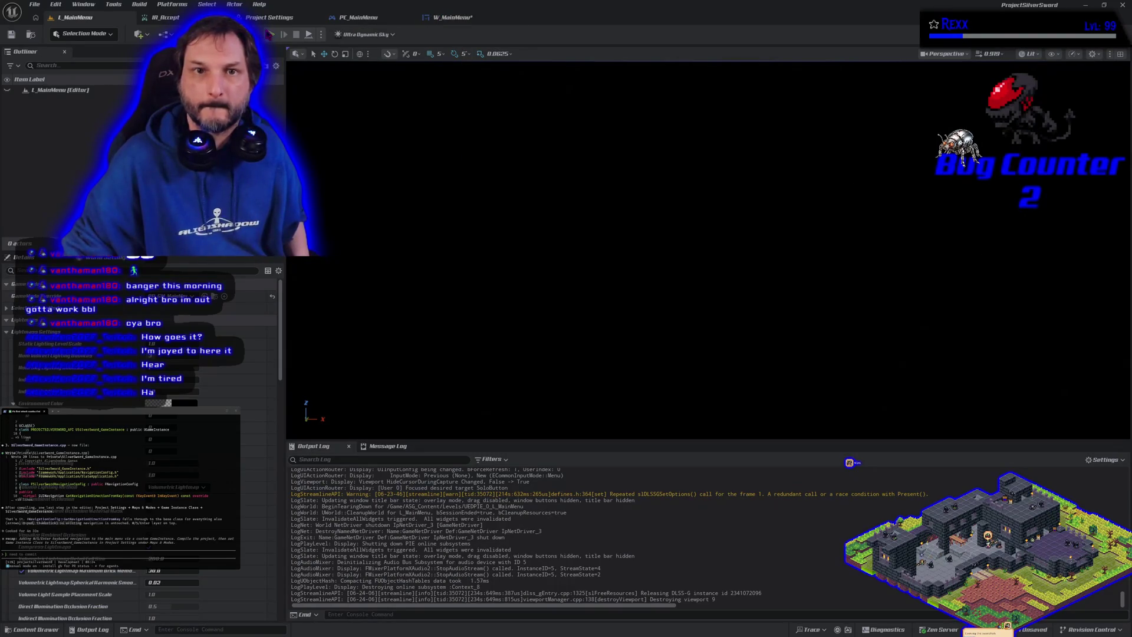
click(268, 35)
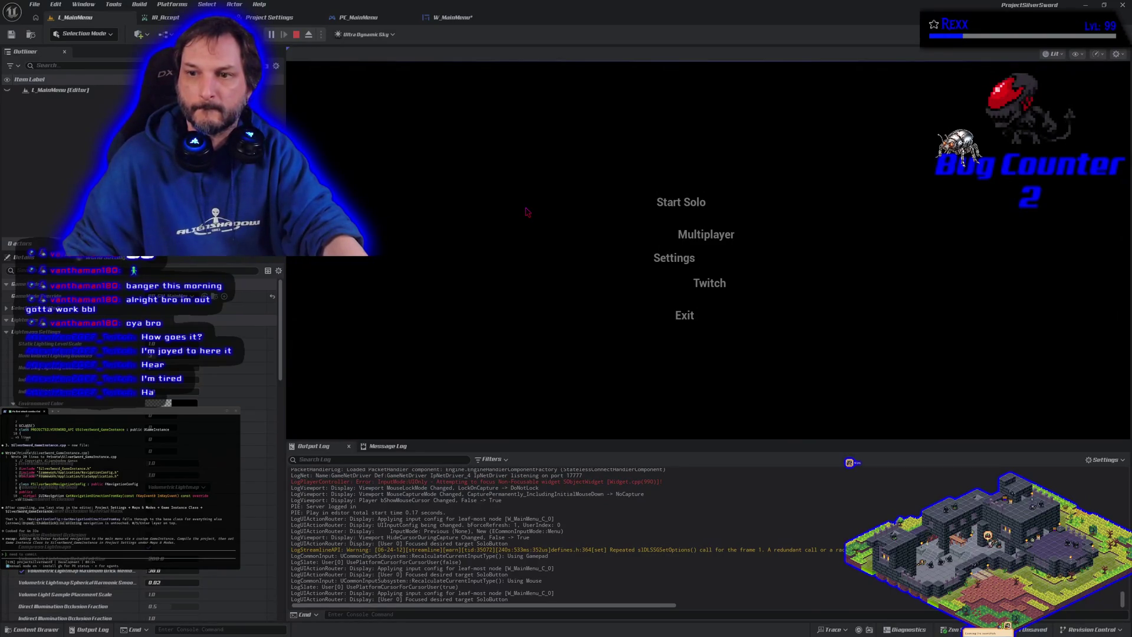
key(Down)
key(Down)
key(Up)
key(Up)
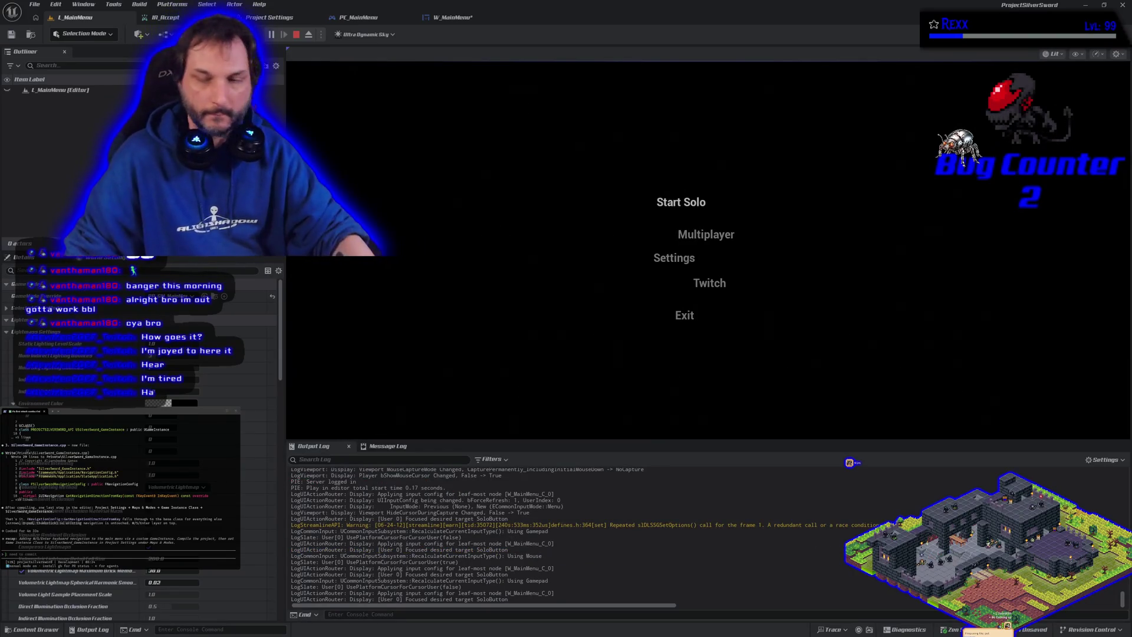
key(Down)
key(Down)
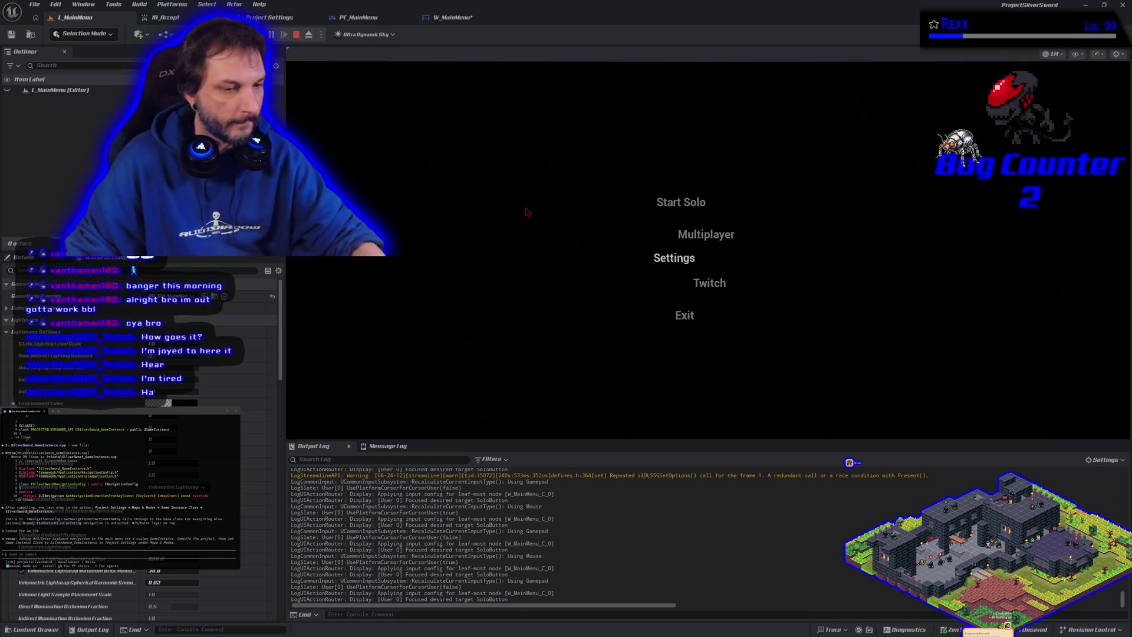
key(Escape)
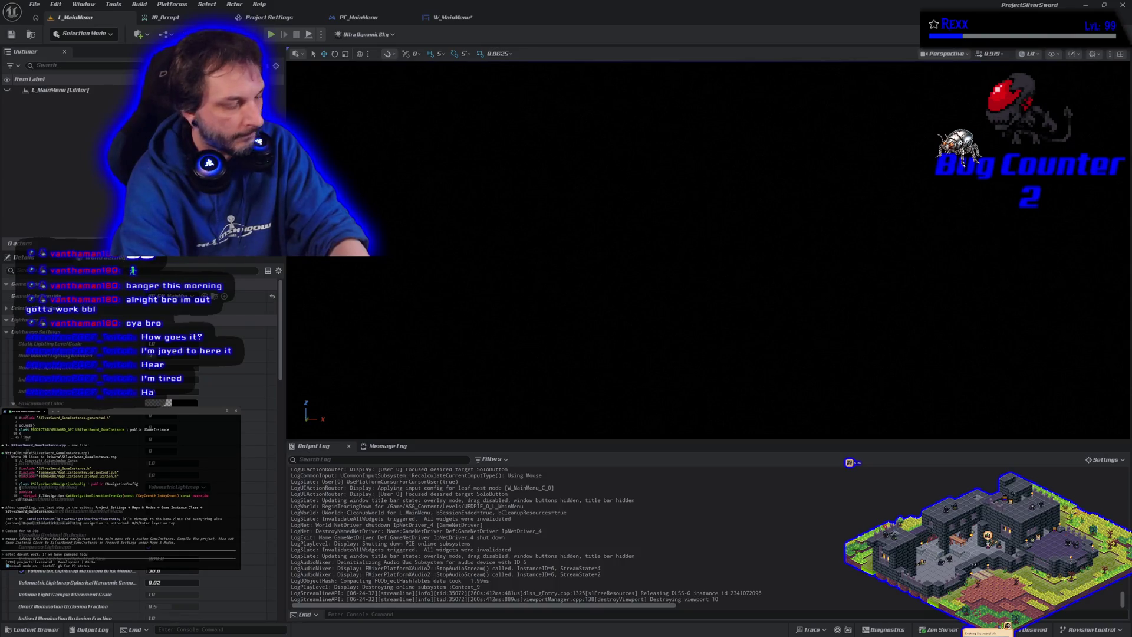
Submit a terminal note that Enter stops working once the menu has gamepad focus.
text(s and th)
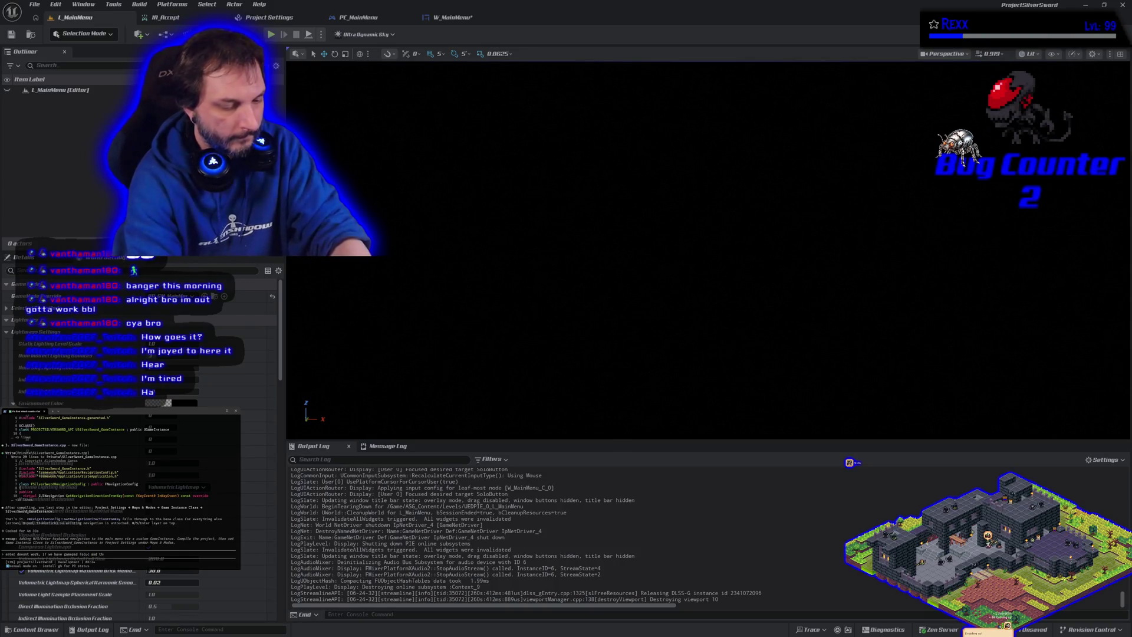
text(en hit en)
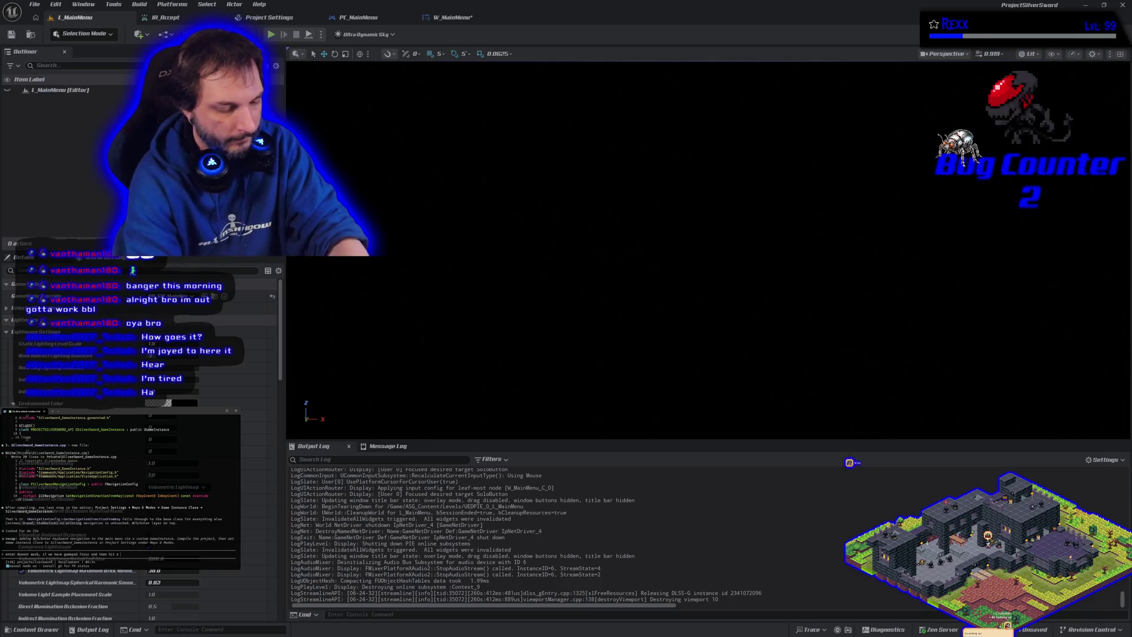
text(keyboard )
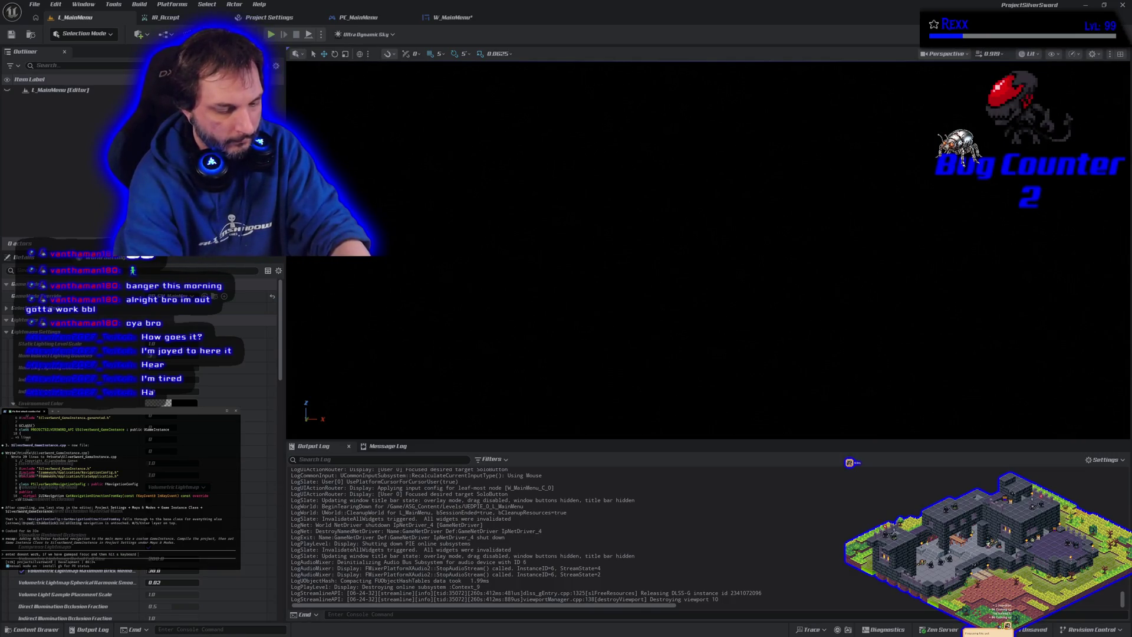
text(key or)
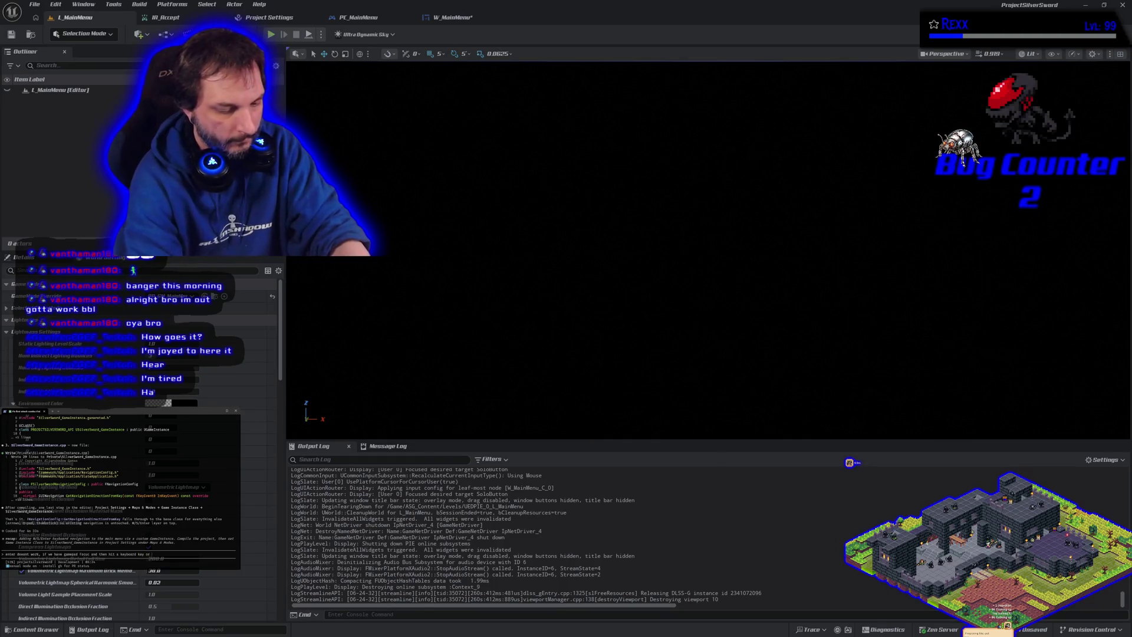
text( click mouse we lose focus and can oj)
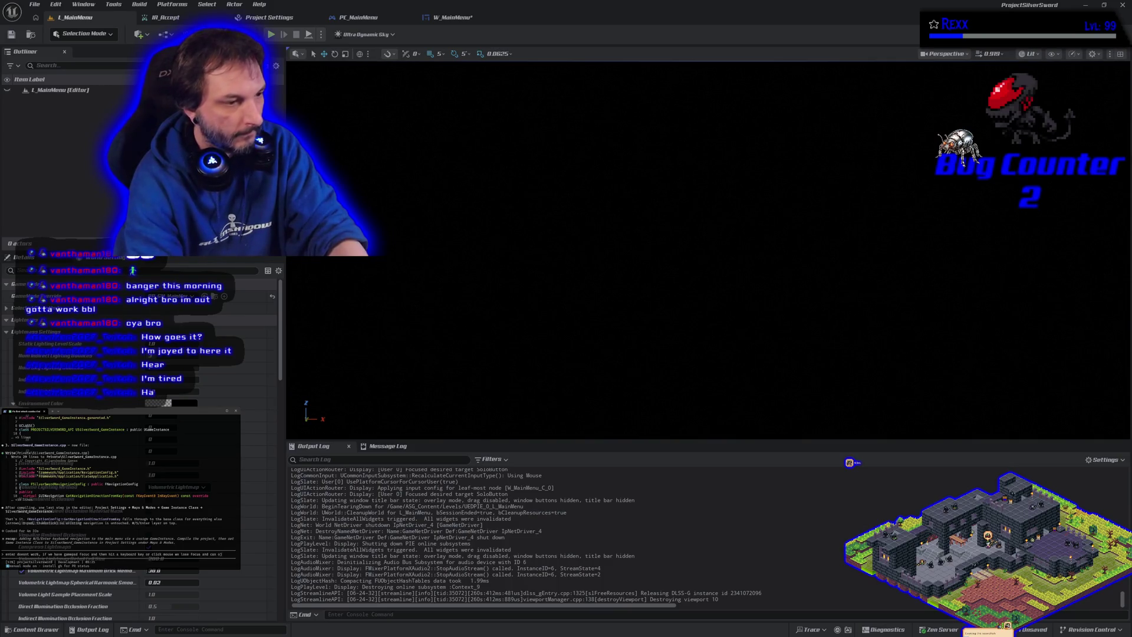
text(y use the mouse)
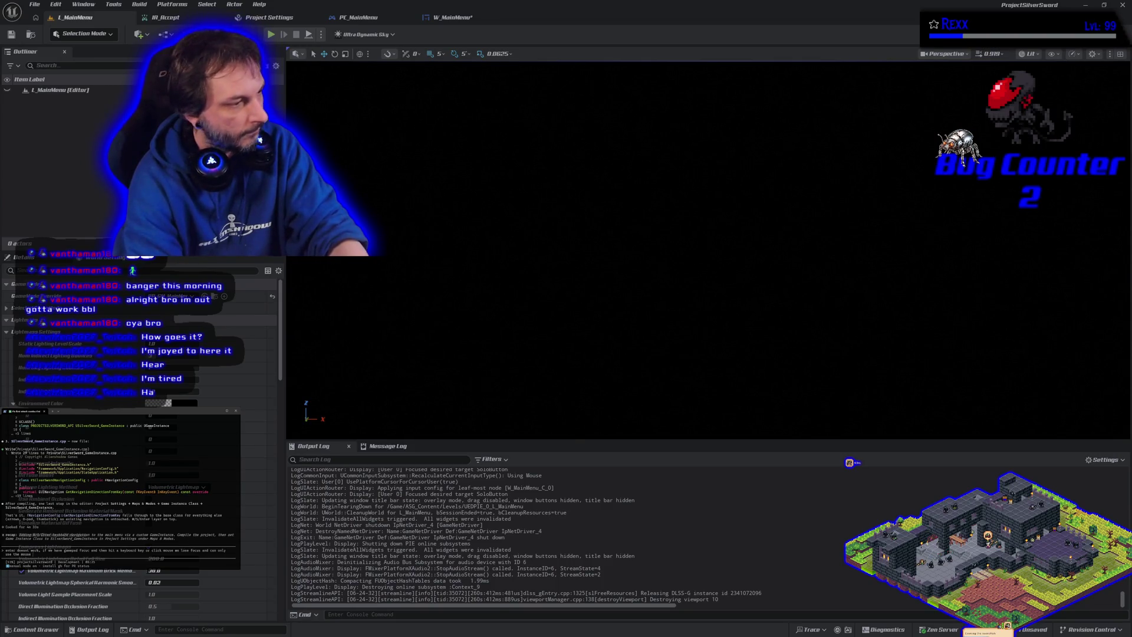
key(Return)
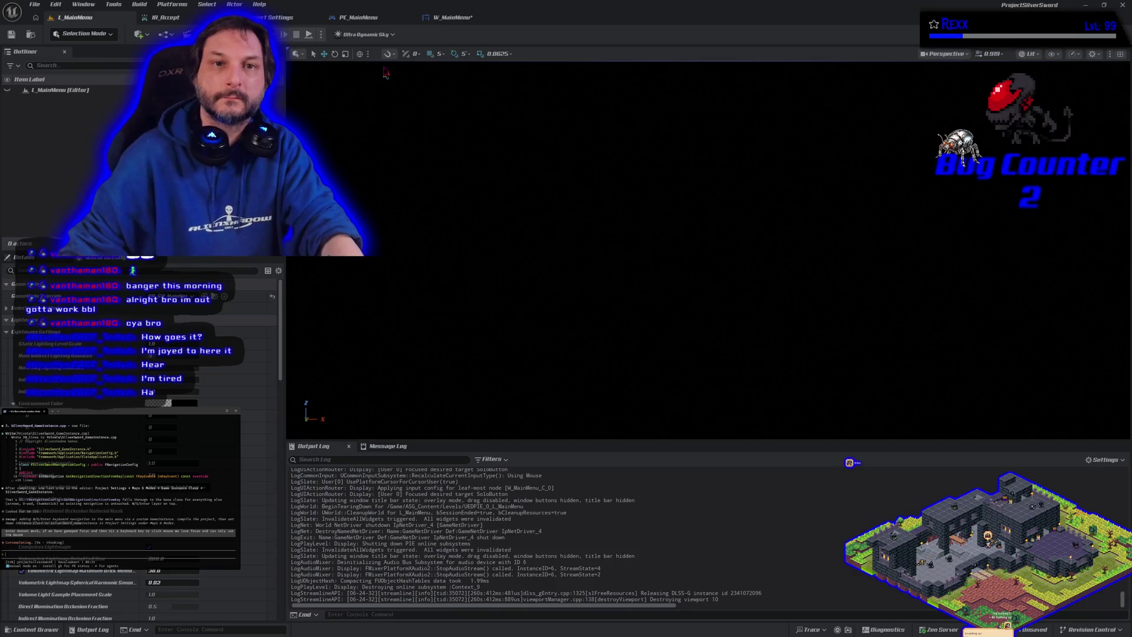
Close the Project Settings and PC_MainMenu editor tabs.
click(302, 17)
click(168, 17)
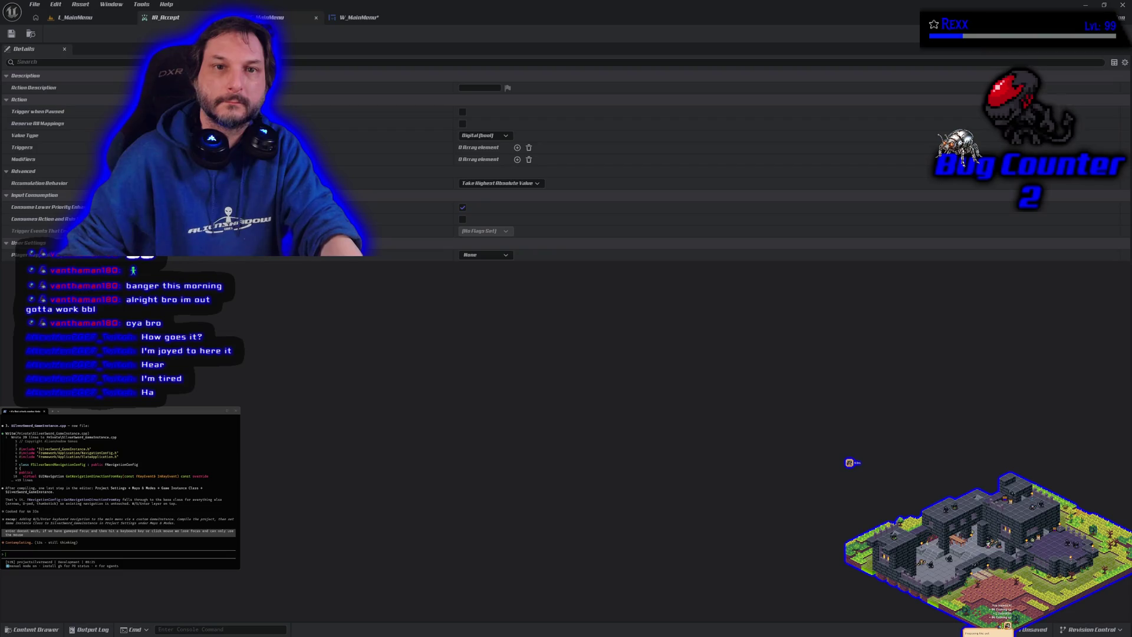
click(271, 17)
click(359, 17)
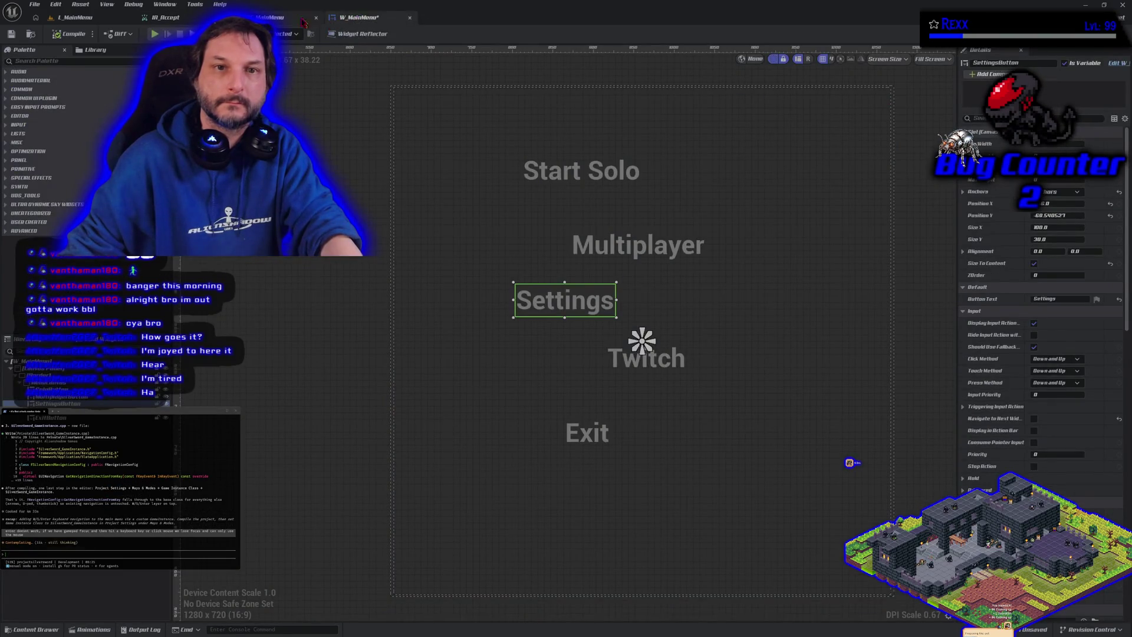
click(309, 17)
click(316, 17)
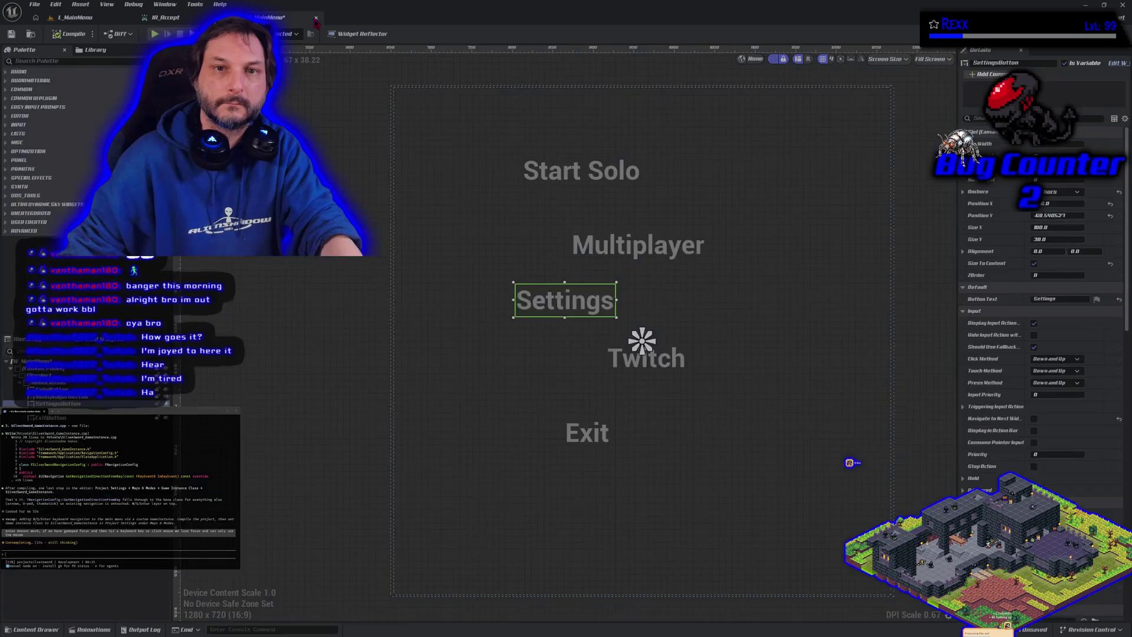
Save W_MainMenu, then close the W_MainMenu and IA_Accept editors.
click(13, 35)
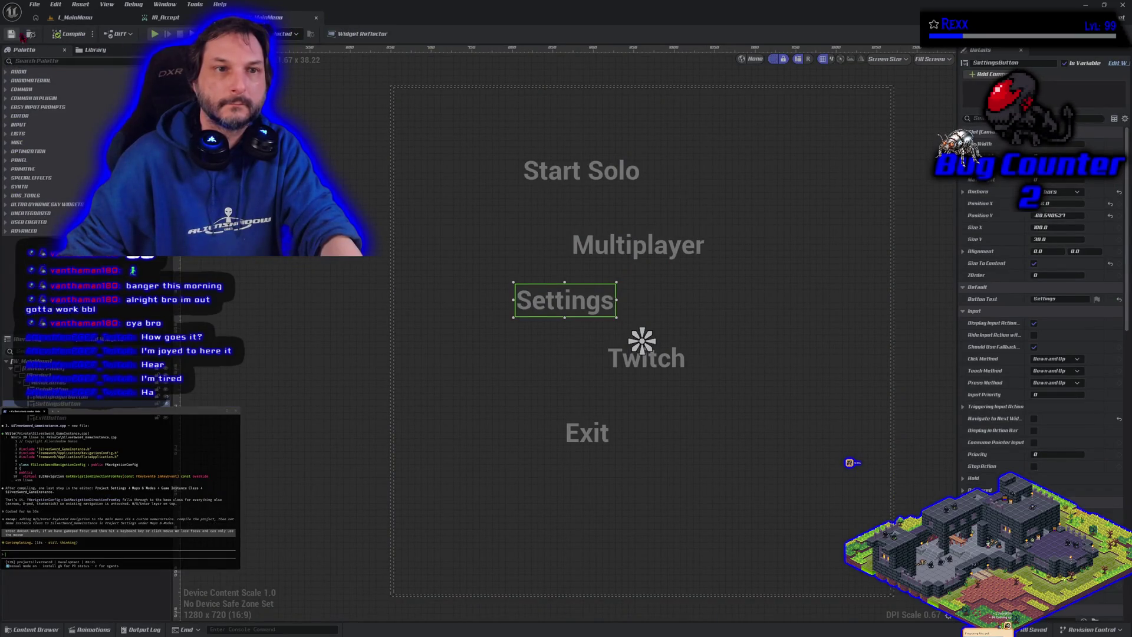
click(316, 17)
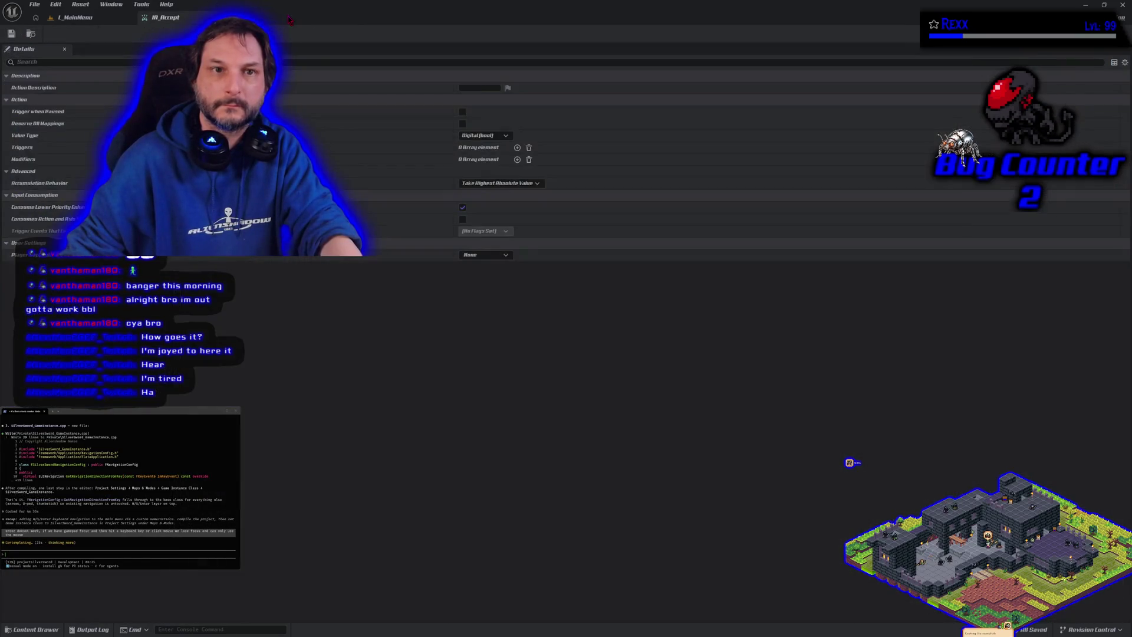
click(187, 20)
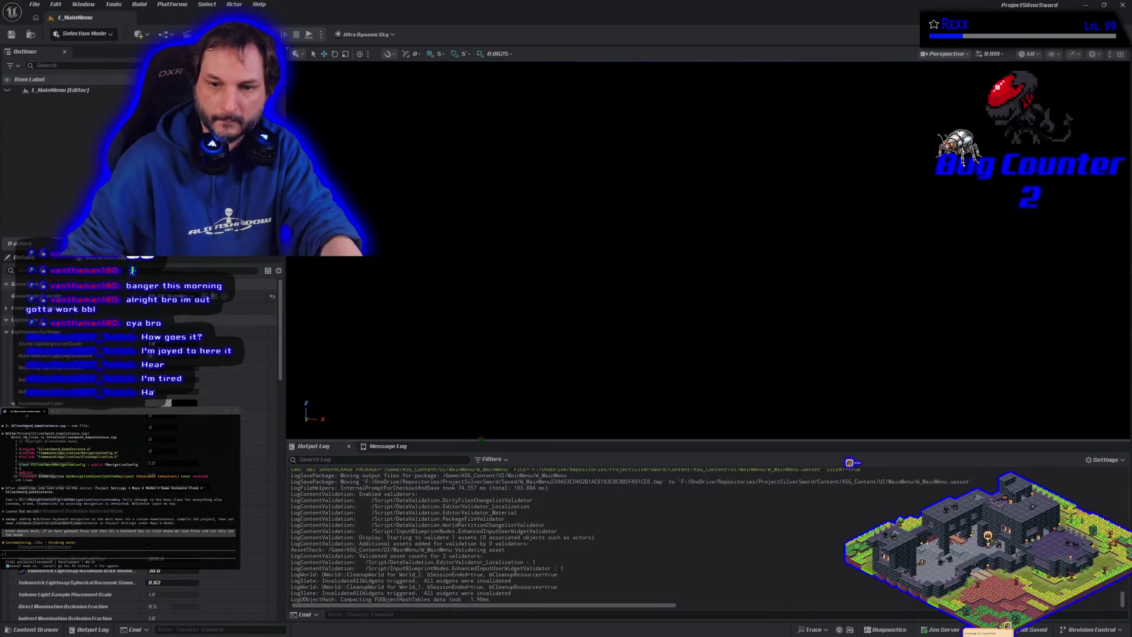
Drag the Output Log splitter down and the Outliner/Details splitter left to widen the viewport.
drag(481, 440, 481, 519)
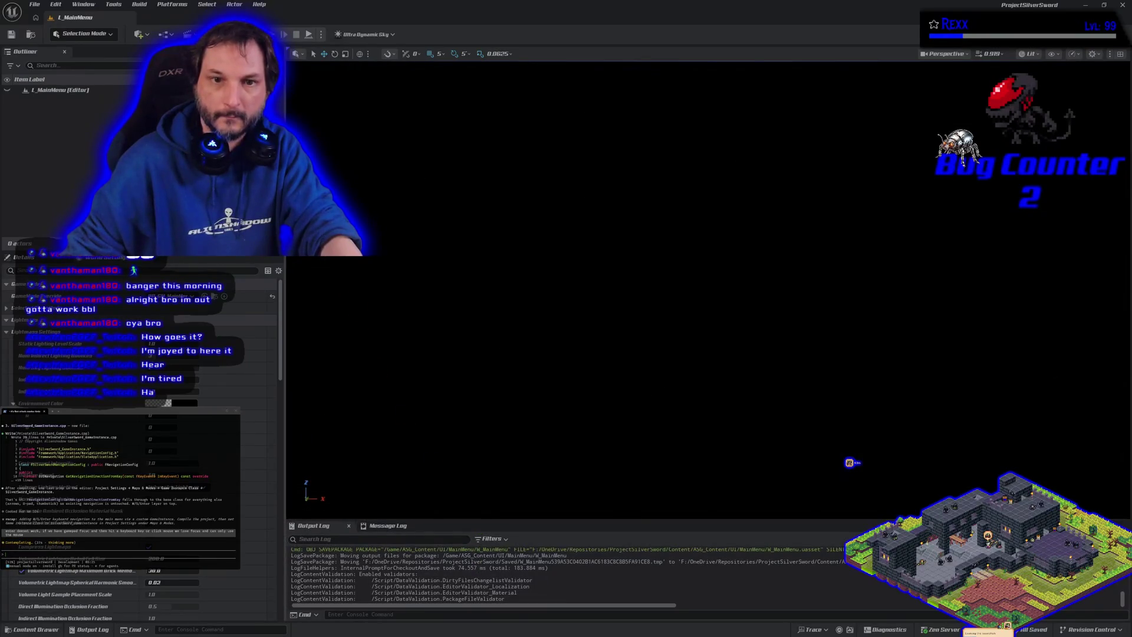
drag(286, 513, 221, 513)
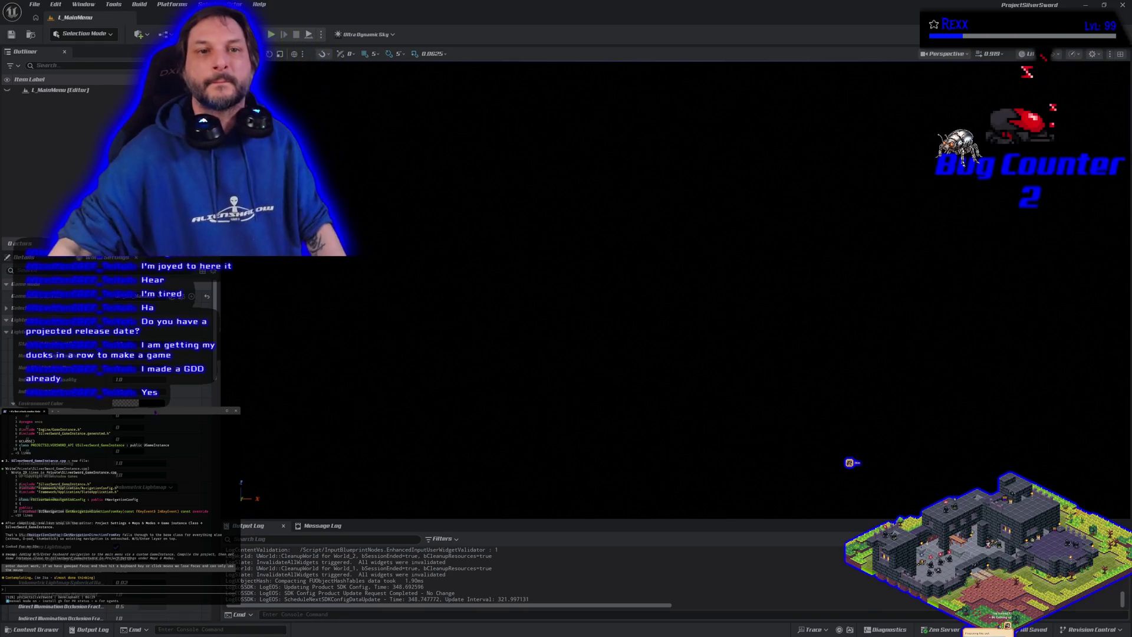
Play L_MainMenu in editor, cycle menu focus with W/S through the five entries, then stop with Esc.
click(272, 34)
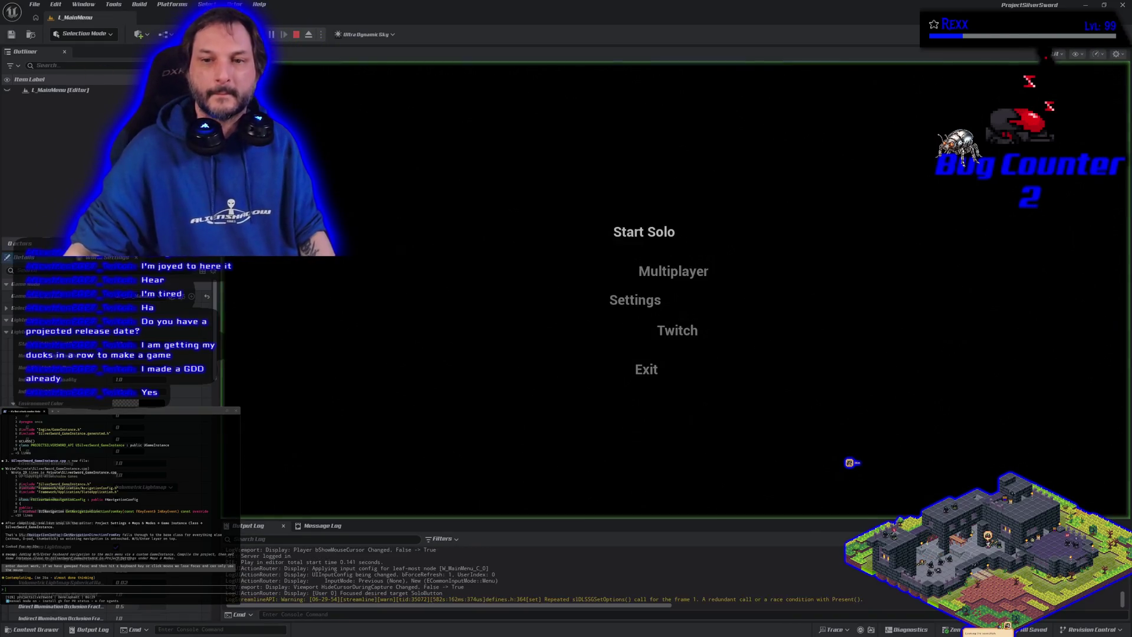
key(s)
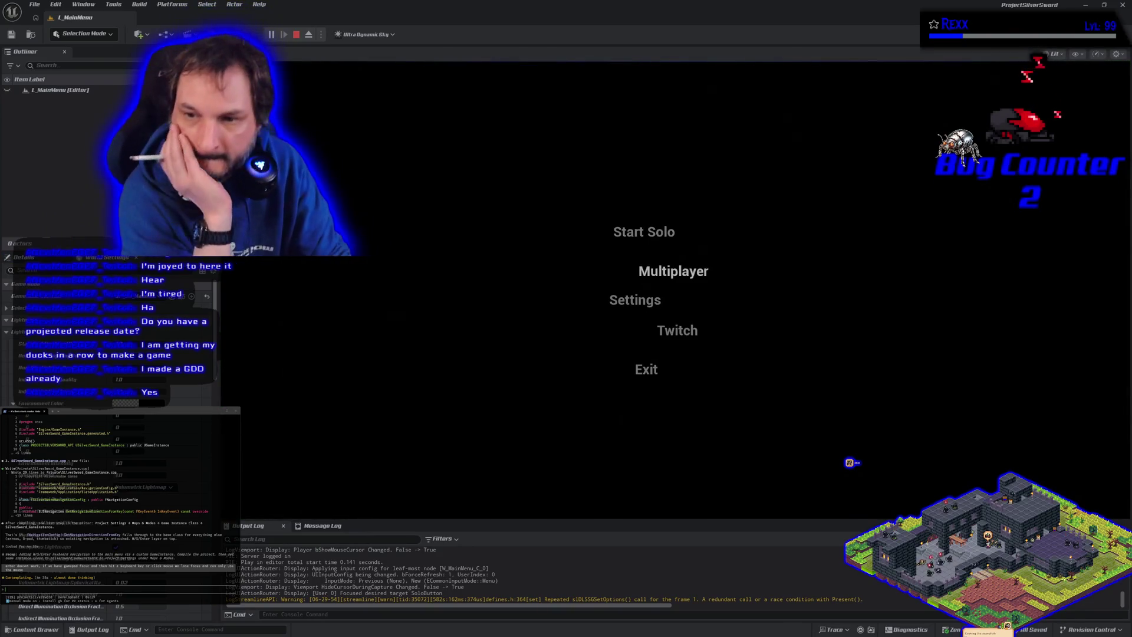
key(s)
key(s)
key(w)
key(w)
key(w)
key(w)
key(s)
key(s)
key(s)
key(s)
key(w)
key(w)
key(w)
key(w)
key(s)
key(s)
key(s)
key(w)
key(w)
key(w)
key(w)
key(s)
key(s)
key(s)
key(w)
key(w)
key(w)
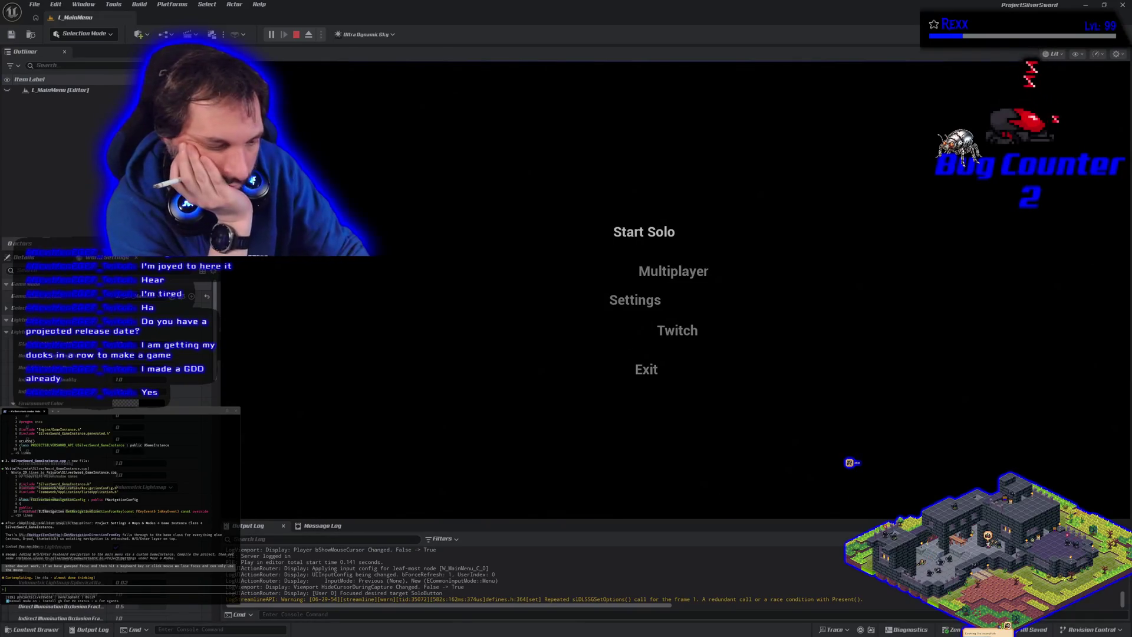
key(Escape)
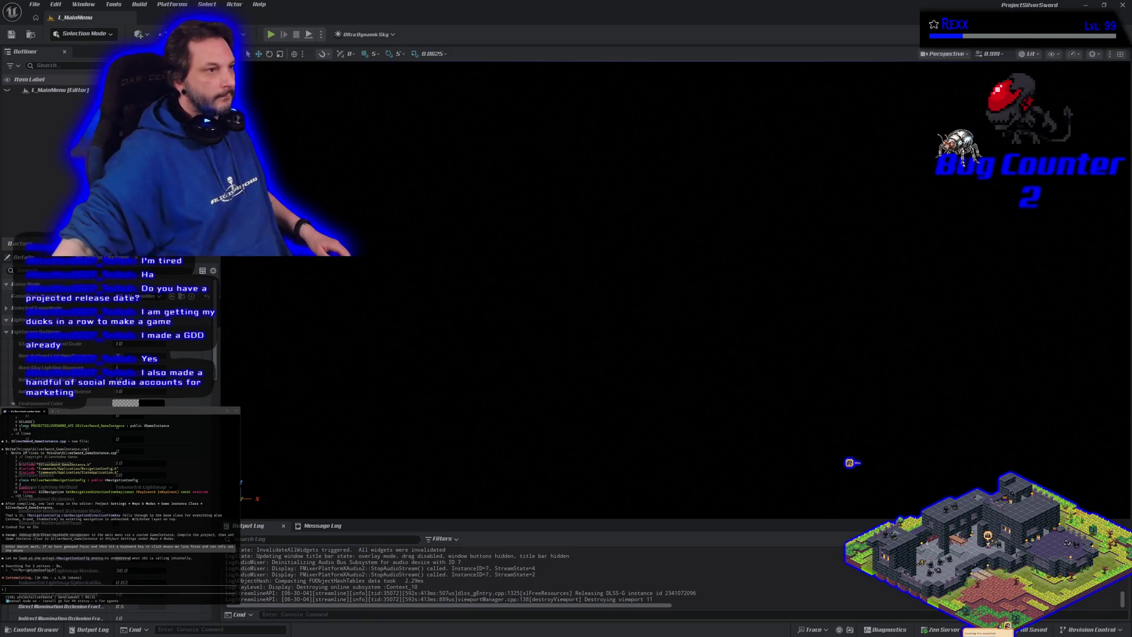
Switch to the Chrome window showing the HacknPlan Prototype kanban board.
key(alt+Tab)
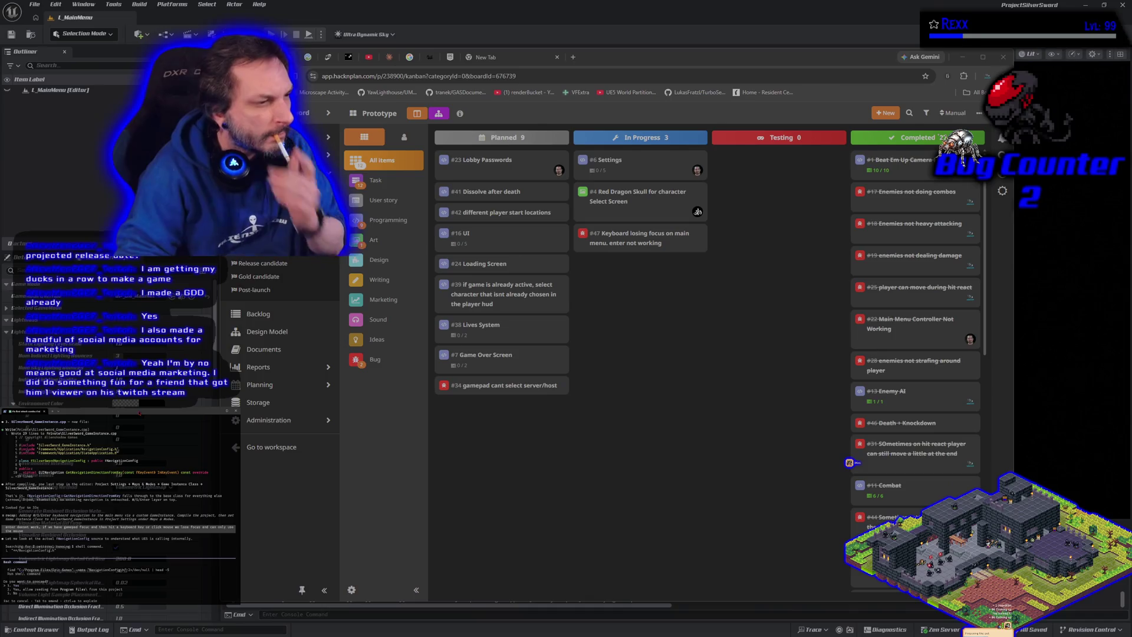
Tell the coding agent 'its in e' and approve its prompts to write SilverSword_GameInstance.cpp.
key(Escape)
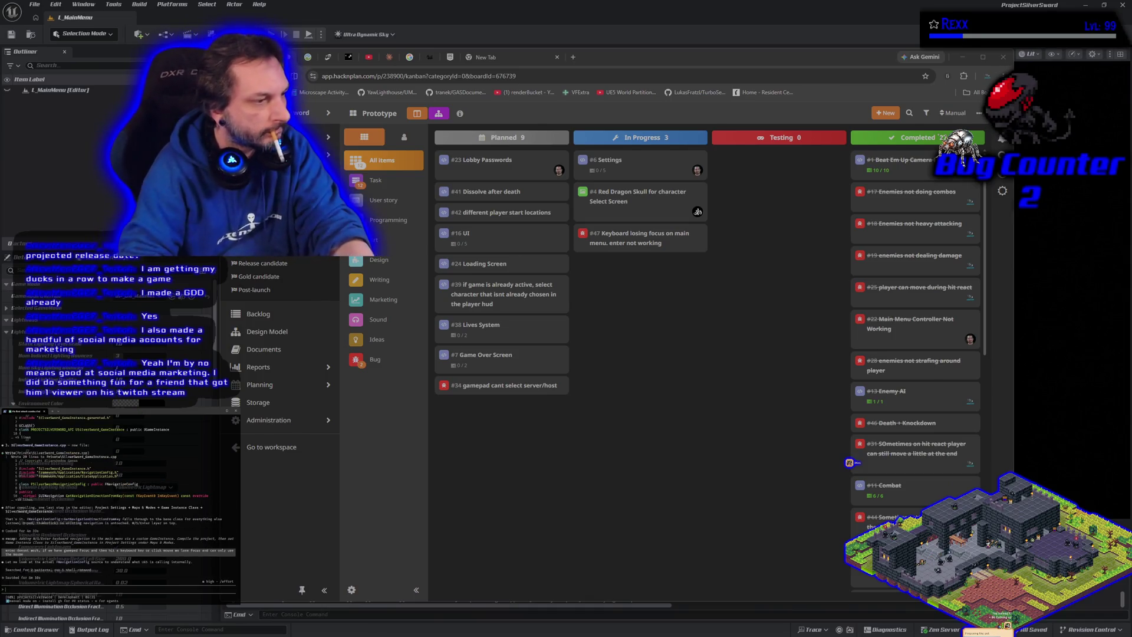
text(its in ei)
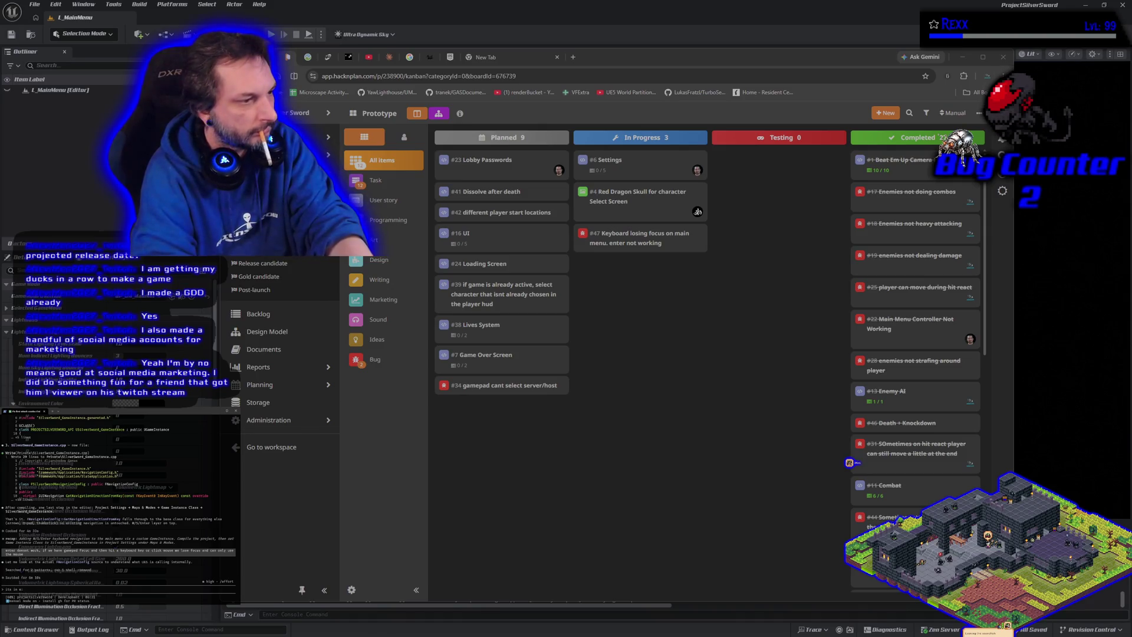
key(Return)
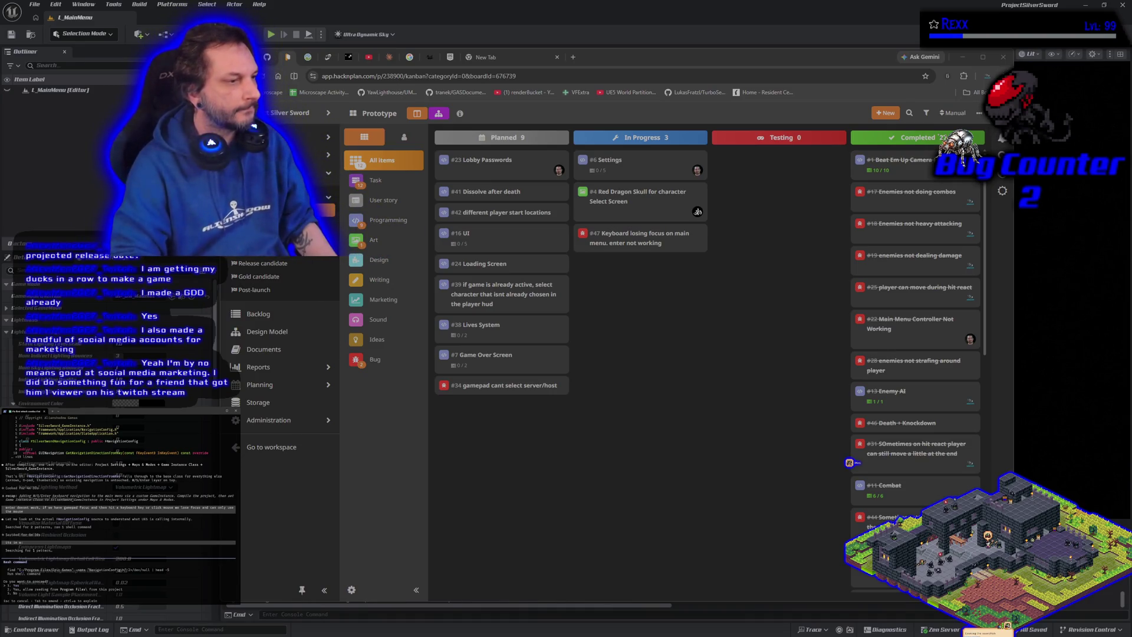
key(Return)
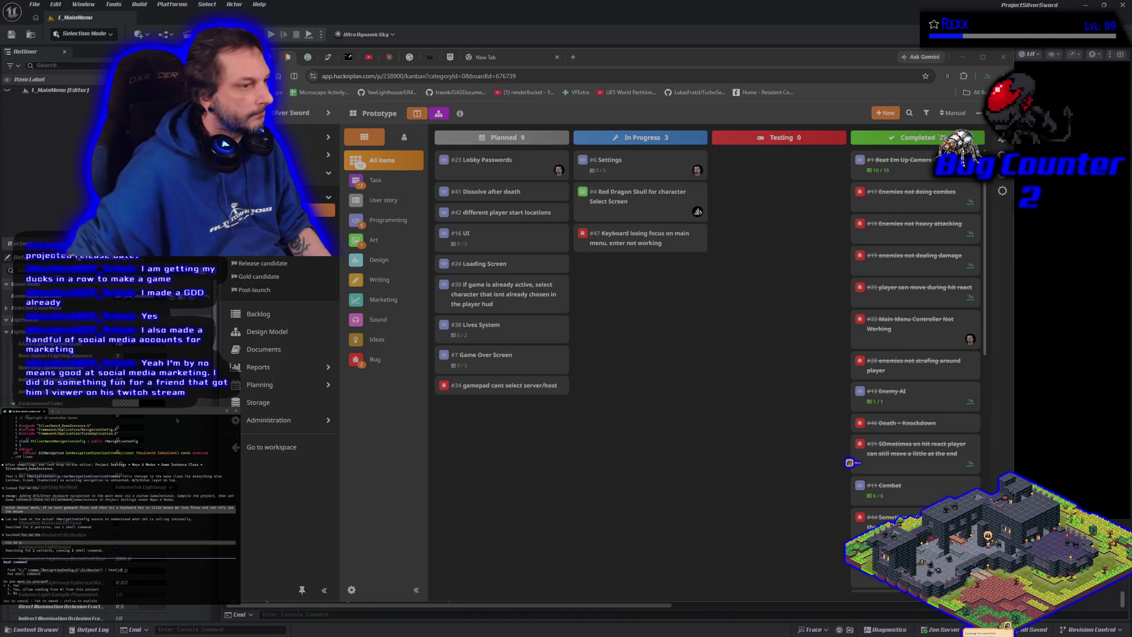
key(Return)
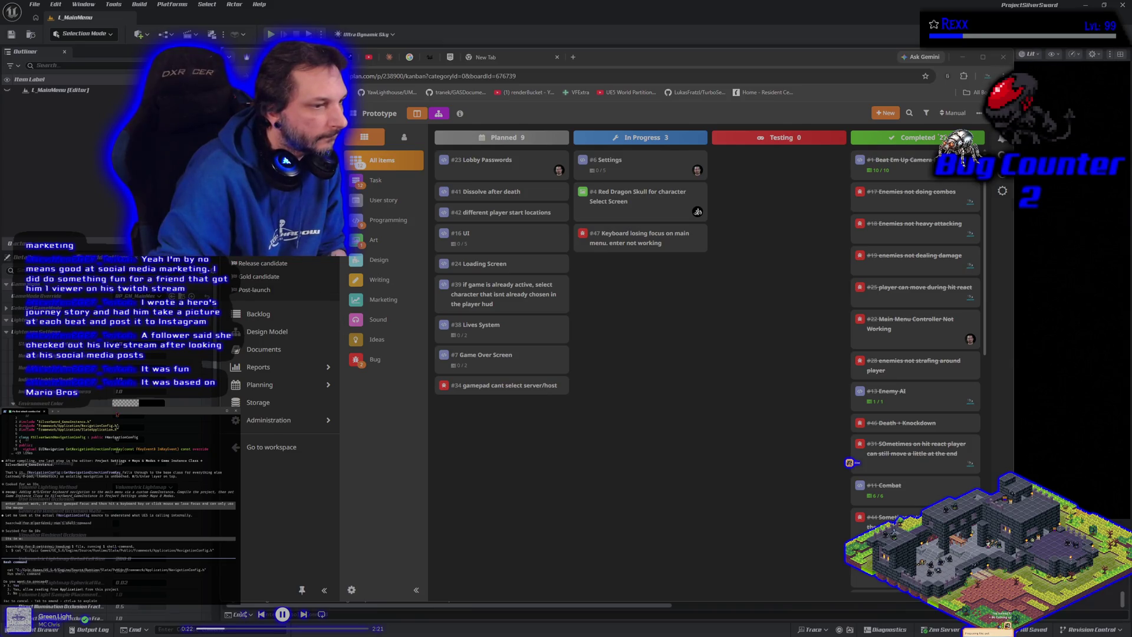
key(Return)
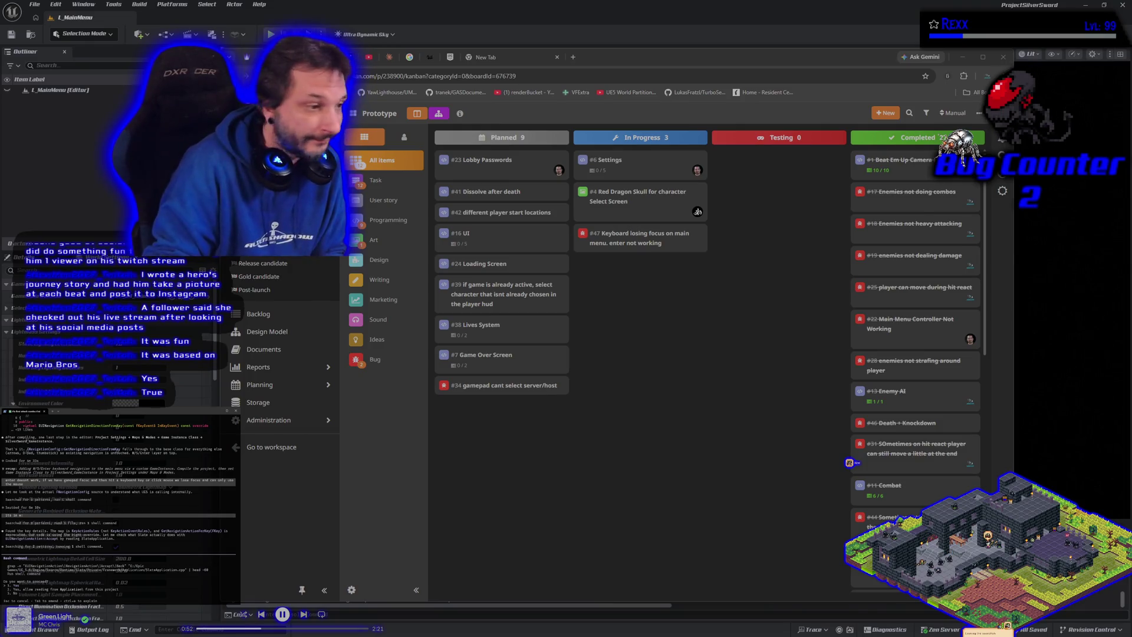
Answer Yes to the agent's 'Do you want to proceed?' prompt for its bash command.
key(Return)
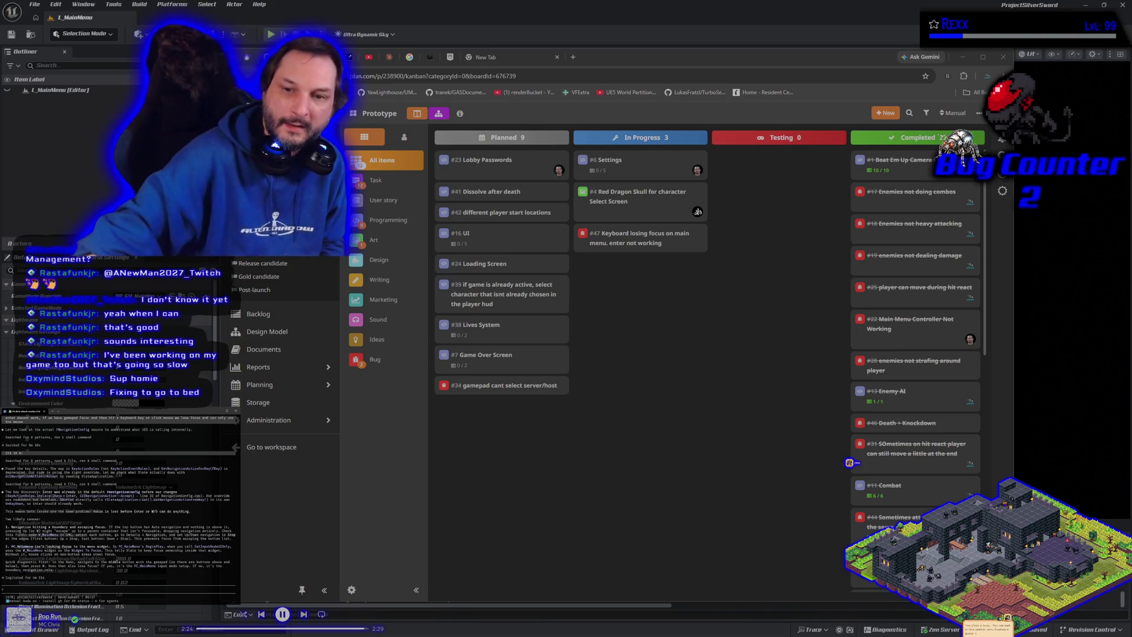
click(593, 376)
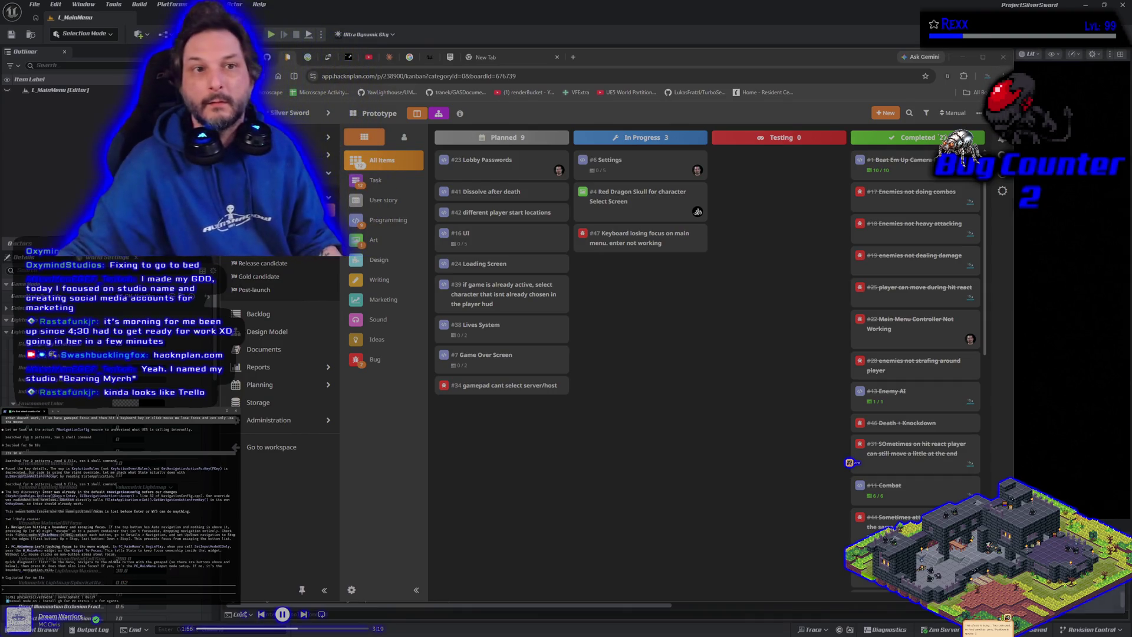
Alt-Tab away from the browser back to the Unreal Editor's L_MainMenu level.
key(alt+Tab)
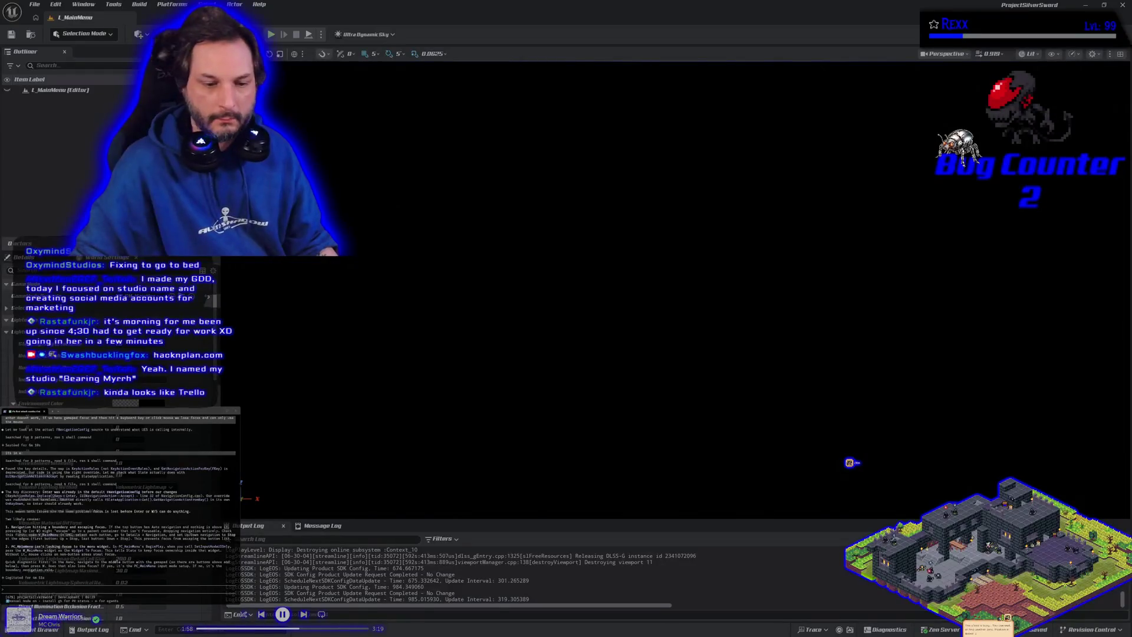
Open PC_MainMenu from ASG_Content > Blueprints > PlayerController in the Content Drawer.
key(ctrl+space)
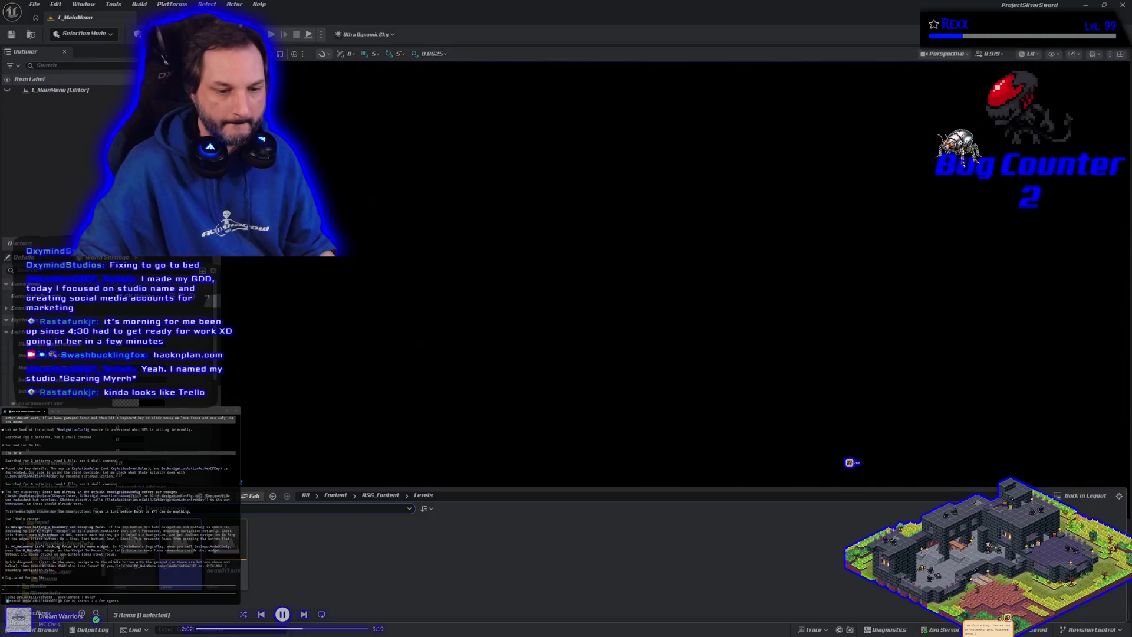
click(65, 544)
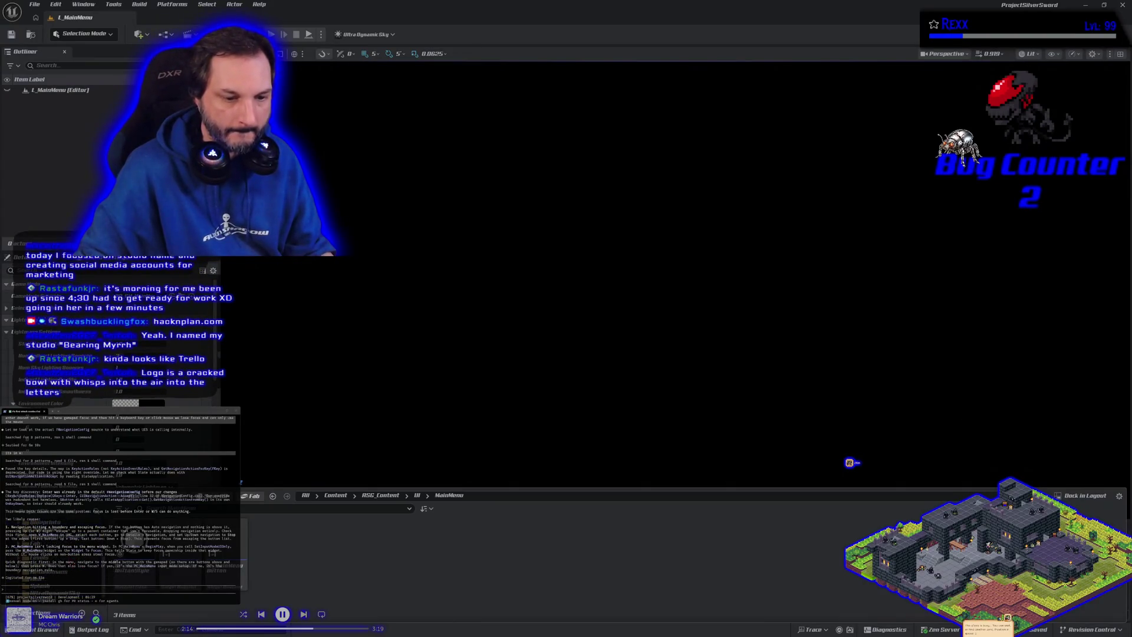
click(273, 495)
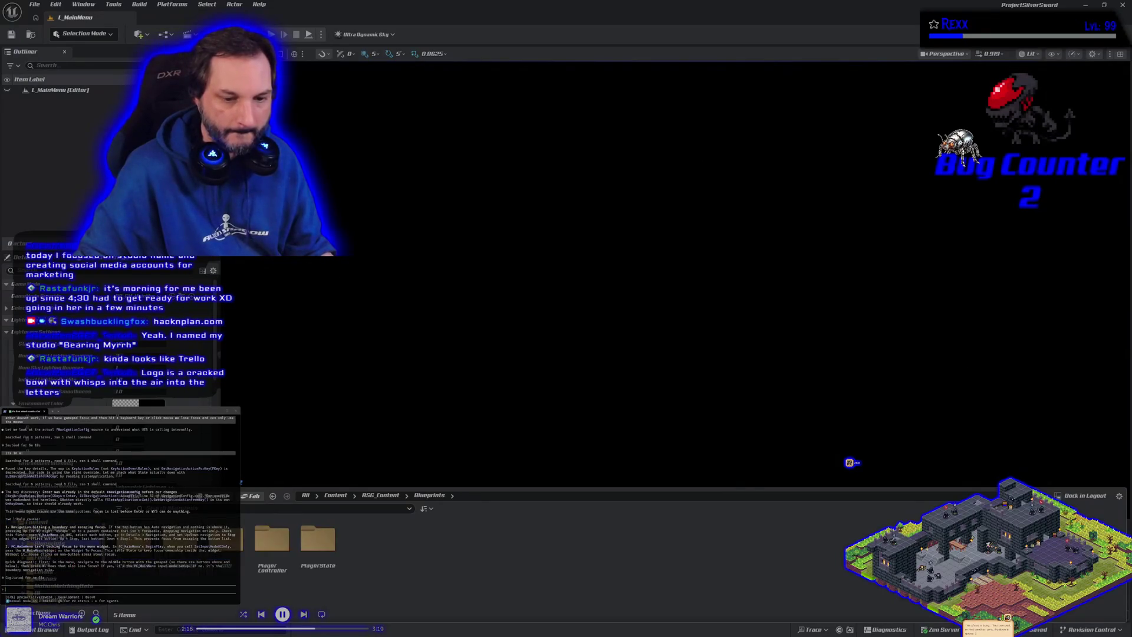
double_click(272, 540)
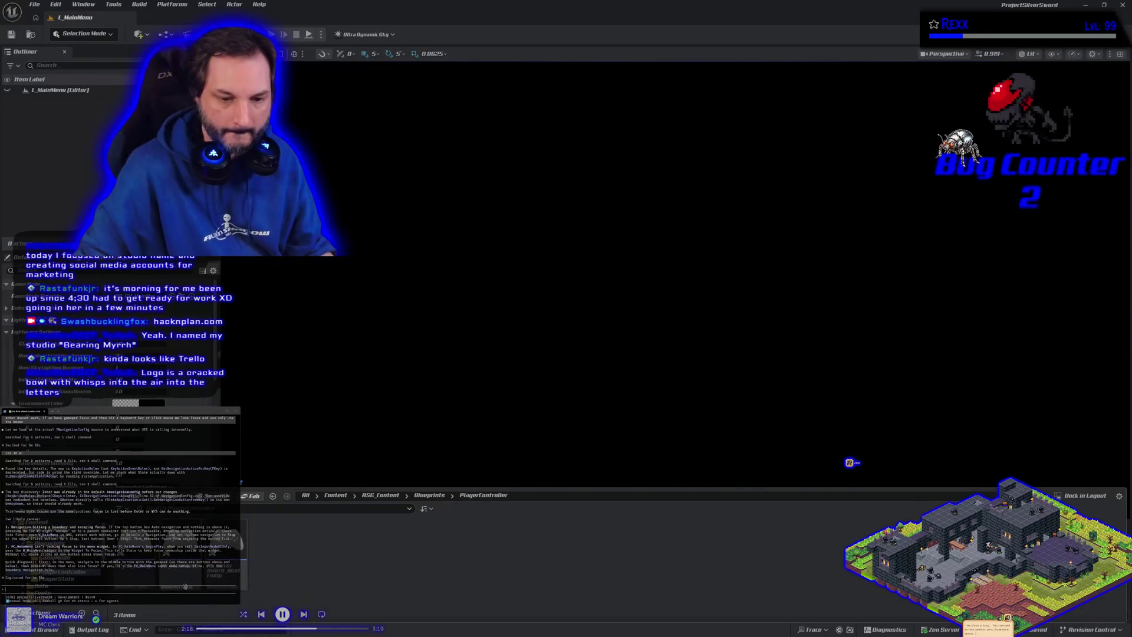
double_click(180, 573)
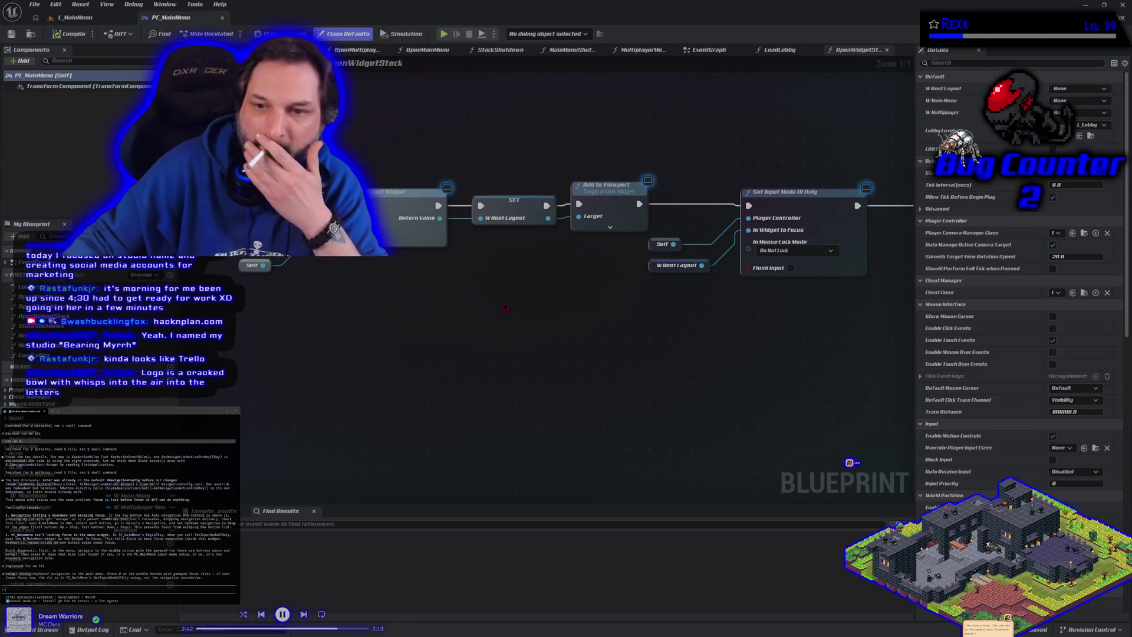
Navigate PC_MainMenu's graphs to open the OpenMainMenu function from its EventGraph call.
scroll(579, 324, down, 4)
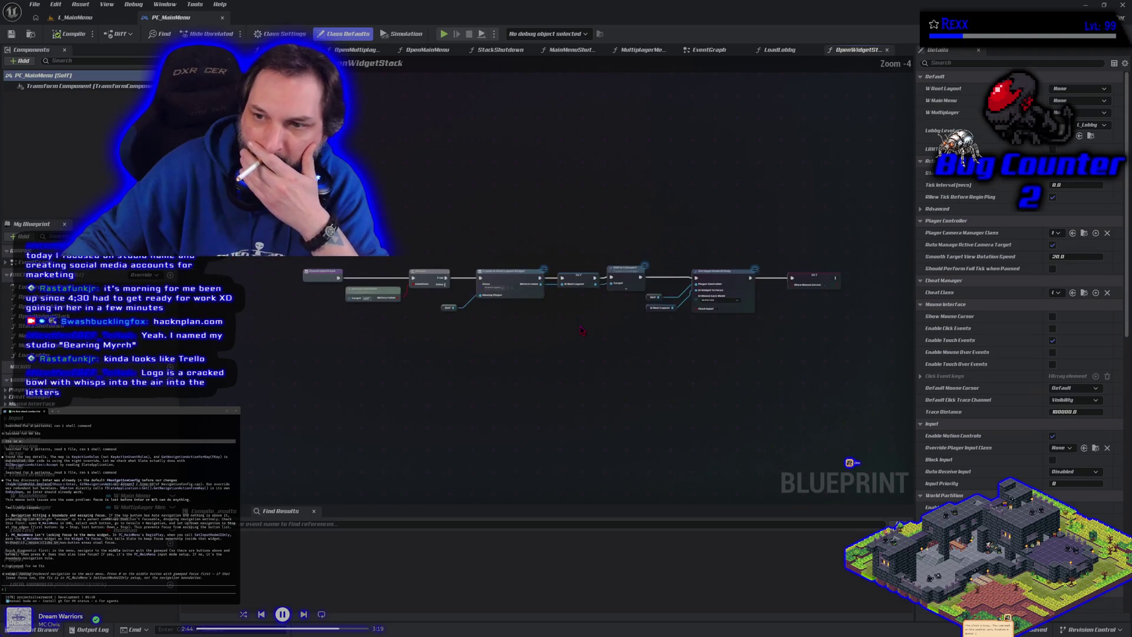
mouse_move(581, 330)
mouse_down()
mouse_move(455, 308)
mouse_move(523, 292)
mouse_up()
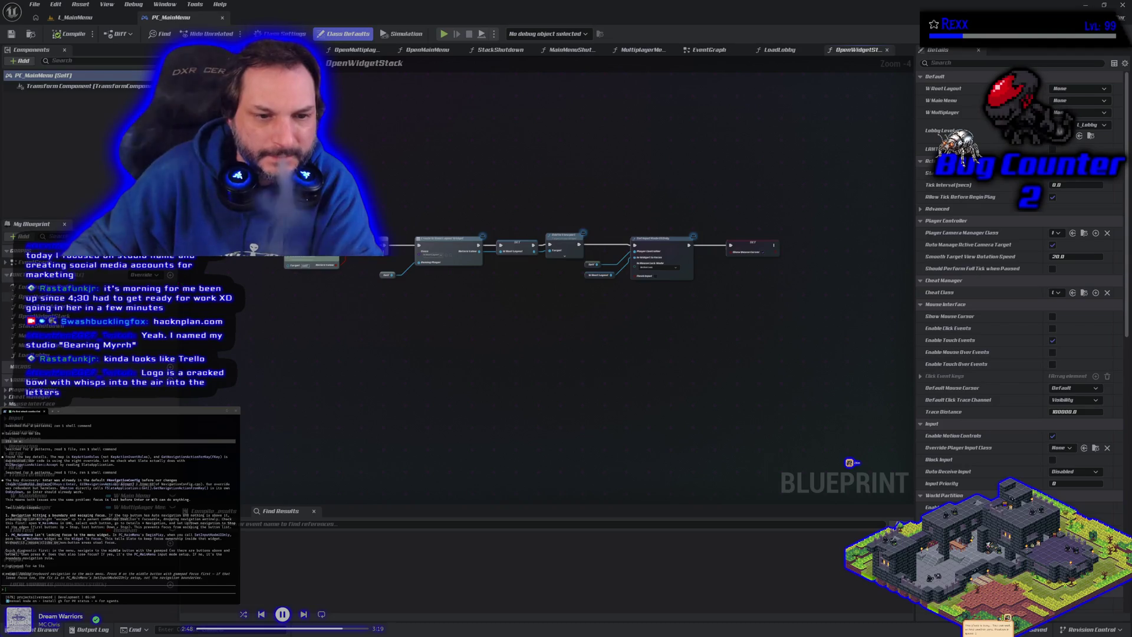
double_click(88, 307)
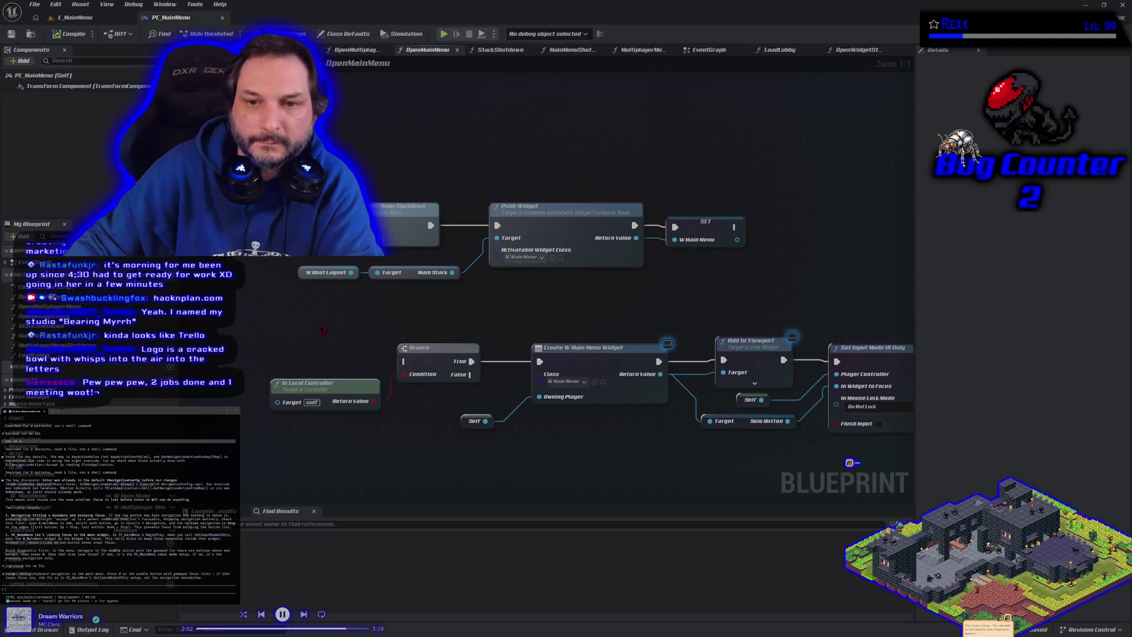
scroll(323, 329, down, 2)
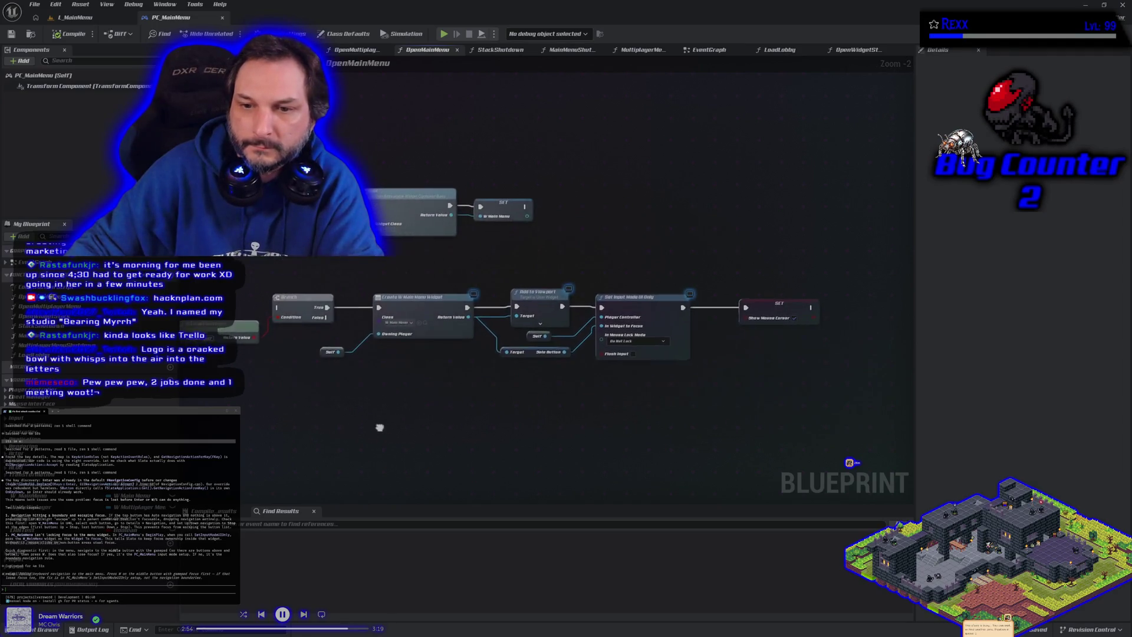
drag(430, 405, 447, 404)
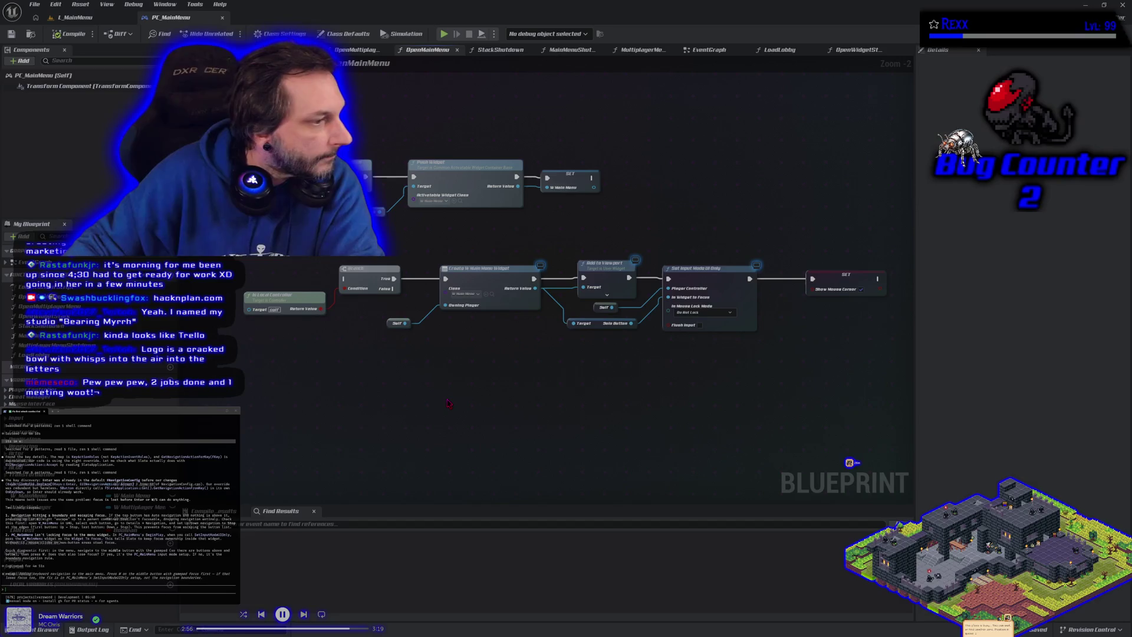
click(30, 263)
double_click(30, 262)
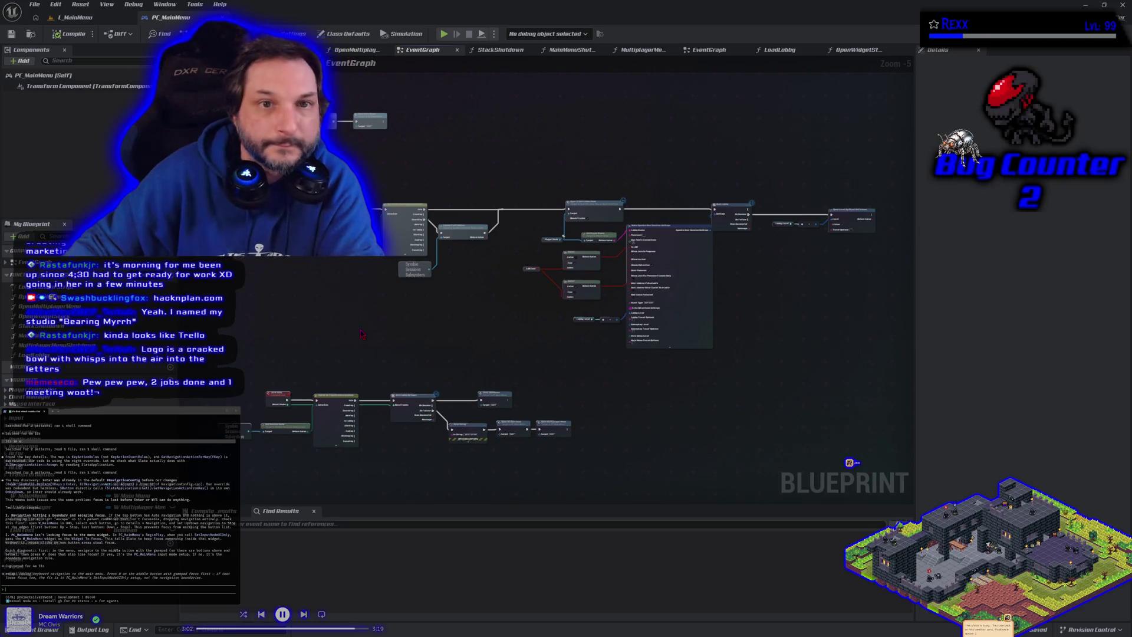
scroll(277, 413, up, 4)
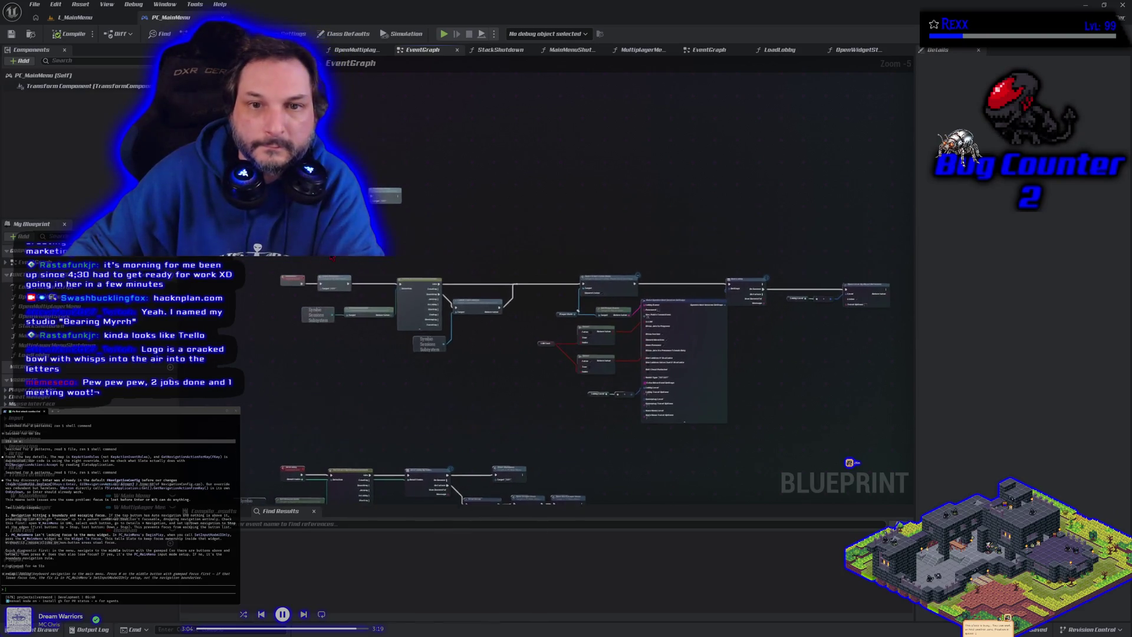
drag(343, 196, 344, 263)
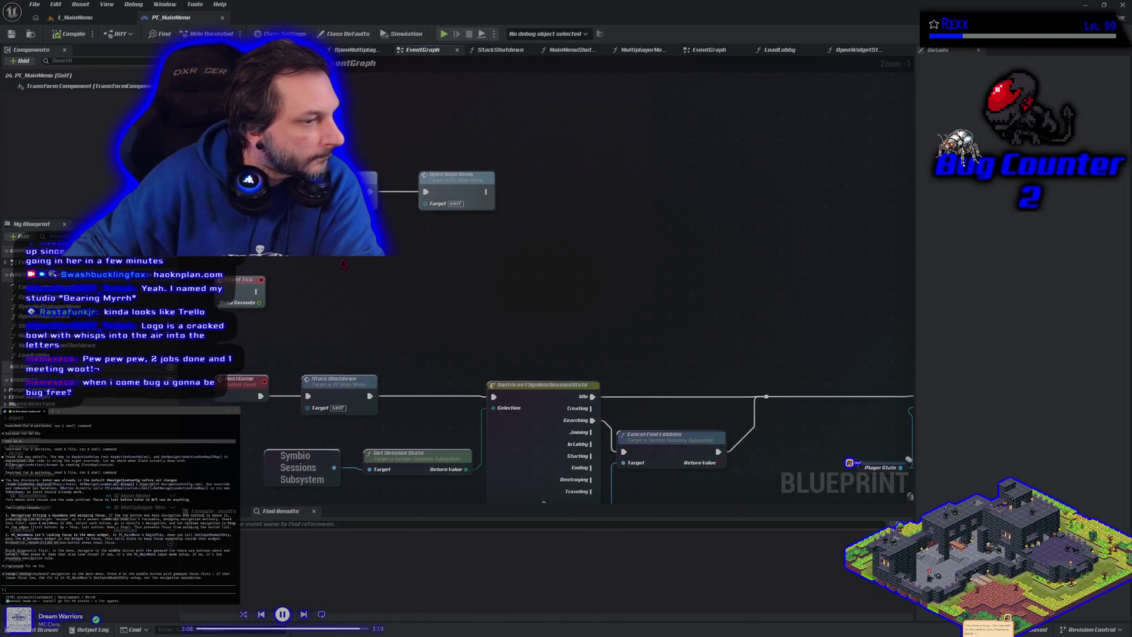
double_click(459, 181)
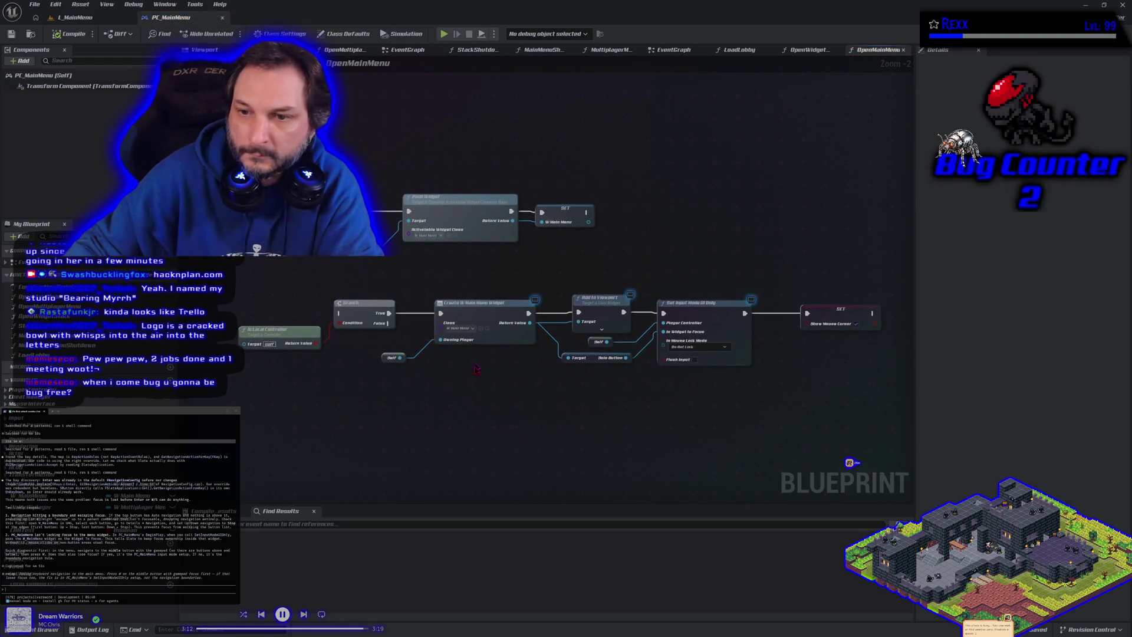
scroll(462, 442, up, 3)
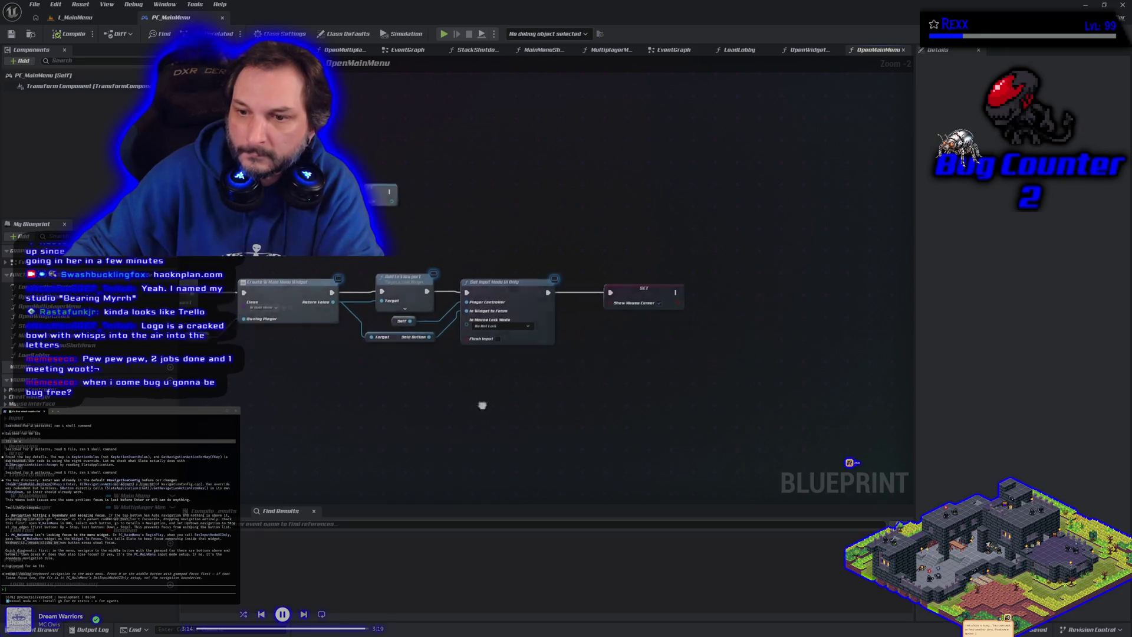
Wire the created widget's Return Value into In Widget to Focus on Set Input Mode UI Only.
click(479, 271)
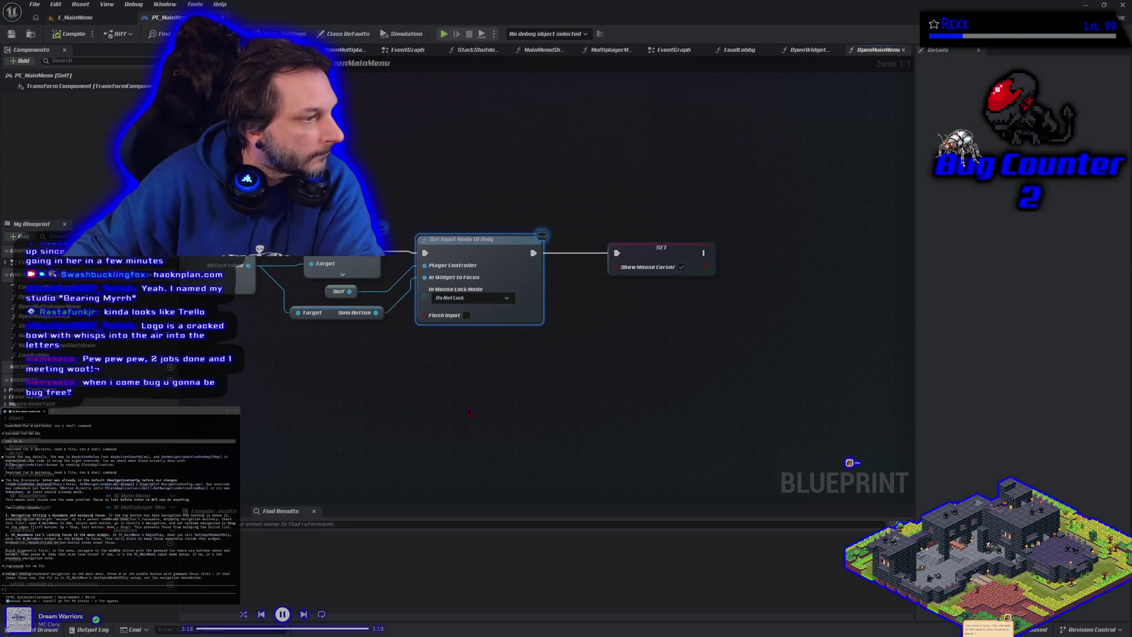
drag(467, 411, 551, 416)
drag(433, 391, 490, 379)
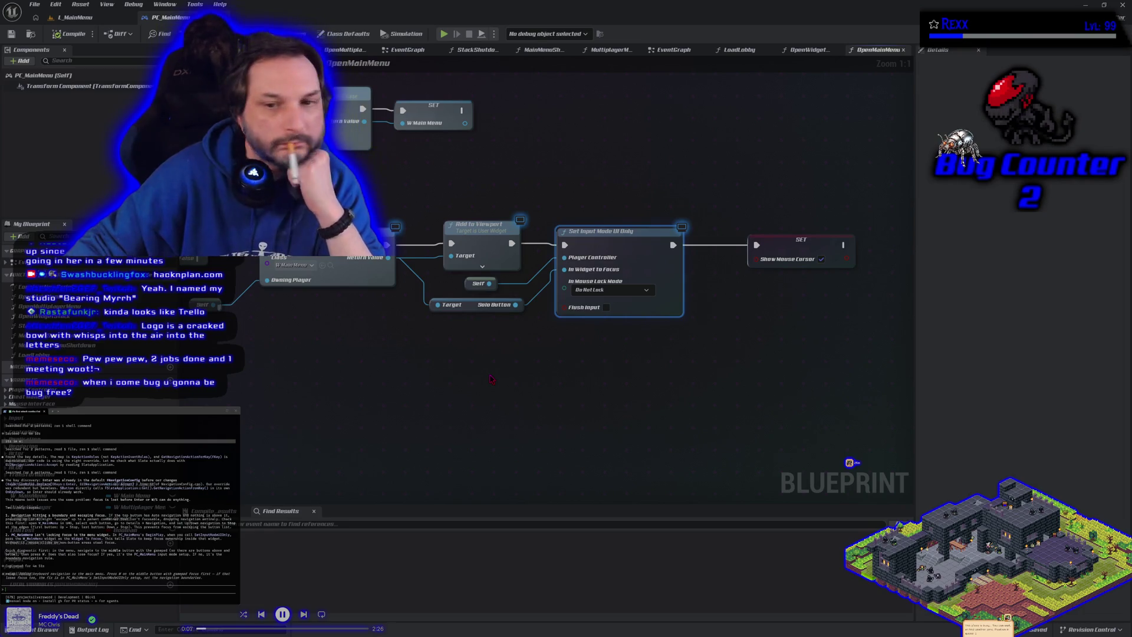
mouse_move(388, 258)
mouse_down()
mouse_move(555, 349)
mouse_move(567, 271)
mouse_up()
Compile and save PC_MainMenu, then return to the L_MainMenu level.
click(73, 34)
click(9, 34)
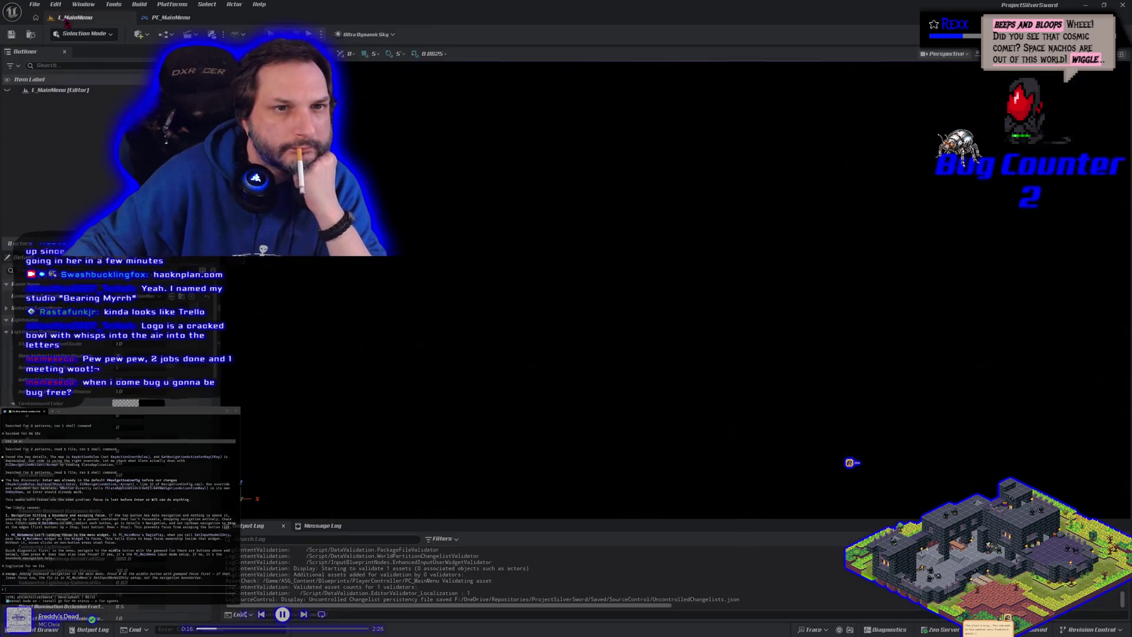
click(36, 17)
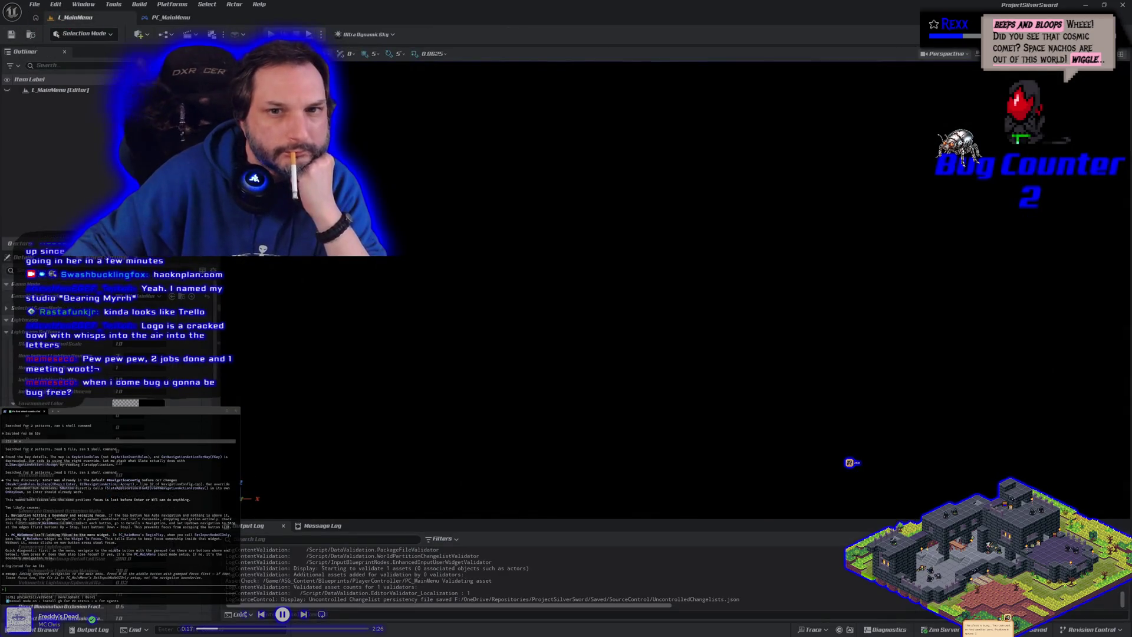
Play-test the main menu with Alt+P, try Down-arrow navigation, then stop with Esc.
key(alt+p)
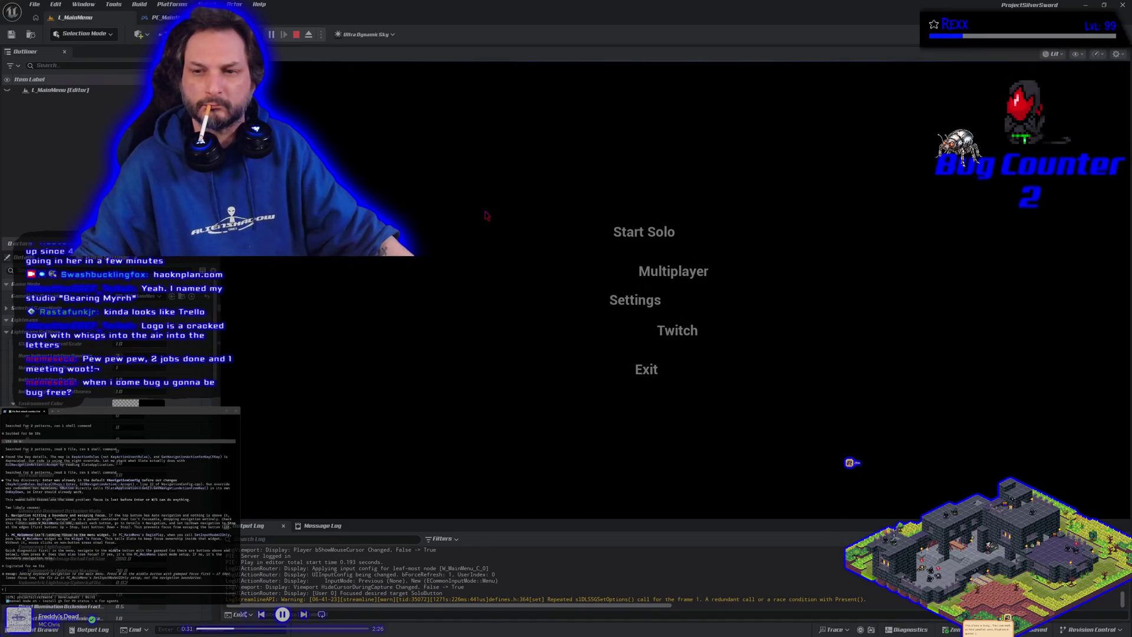
key(Down)
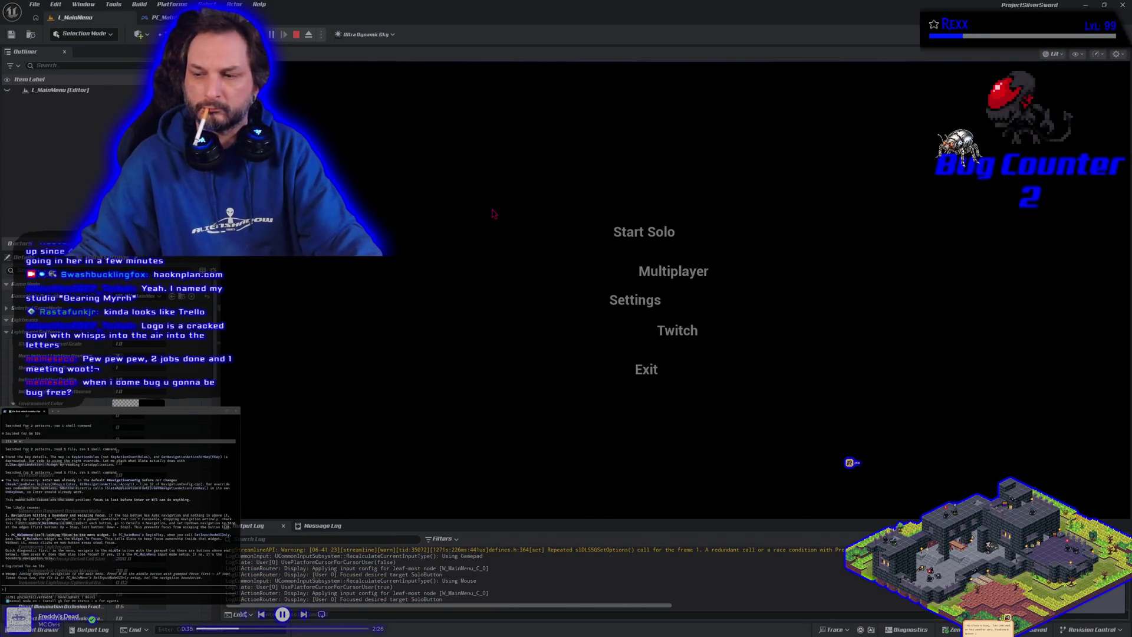
key(Escape)
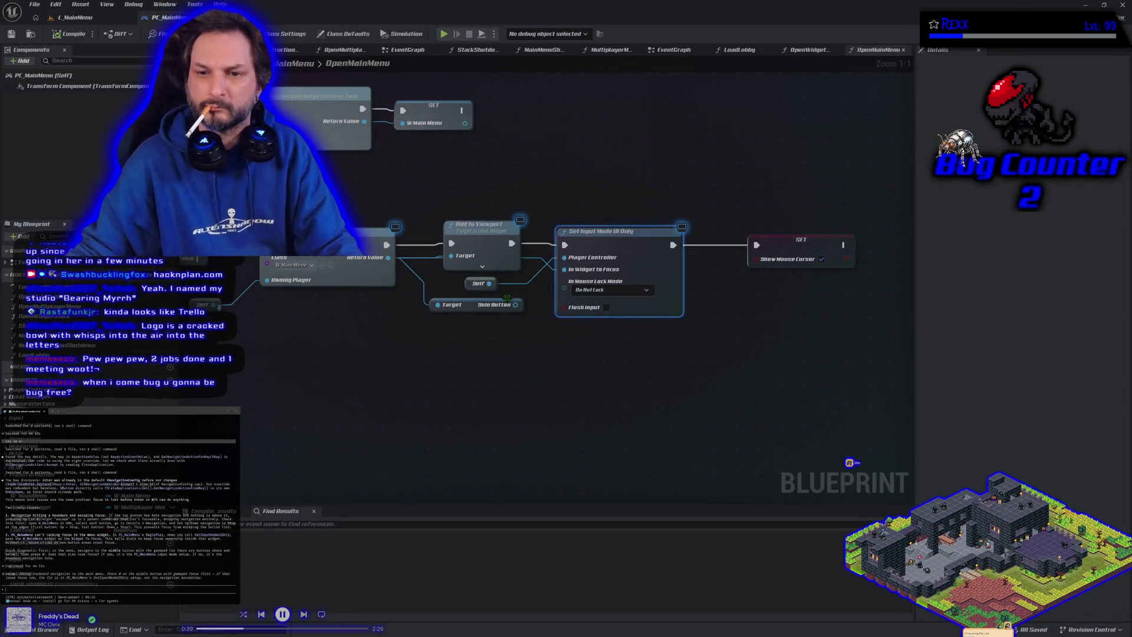
Wire Solo Button into In Widget to Focus, save PC_MainMenu, and go to the L_MainMenu tab.
drag(516, 305, 565, 269)
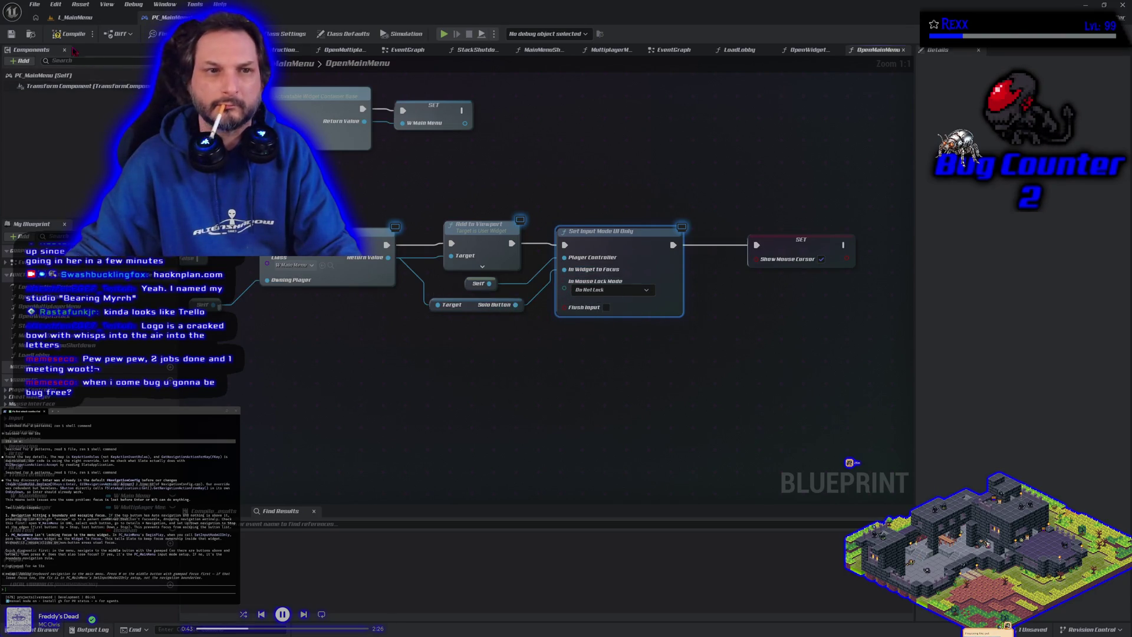
click(11, 34)
mouse_move(389, 339)
mouse_down()
mouse_move(428, 359)
mouse_move(468, 349)
mouse_up()
scroll(467, 349, down, 1)
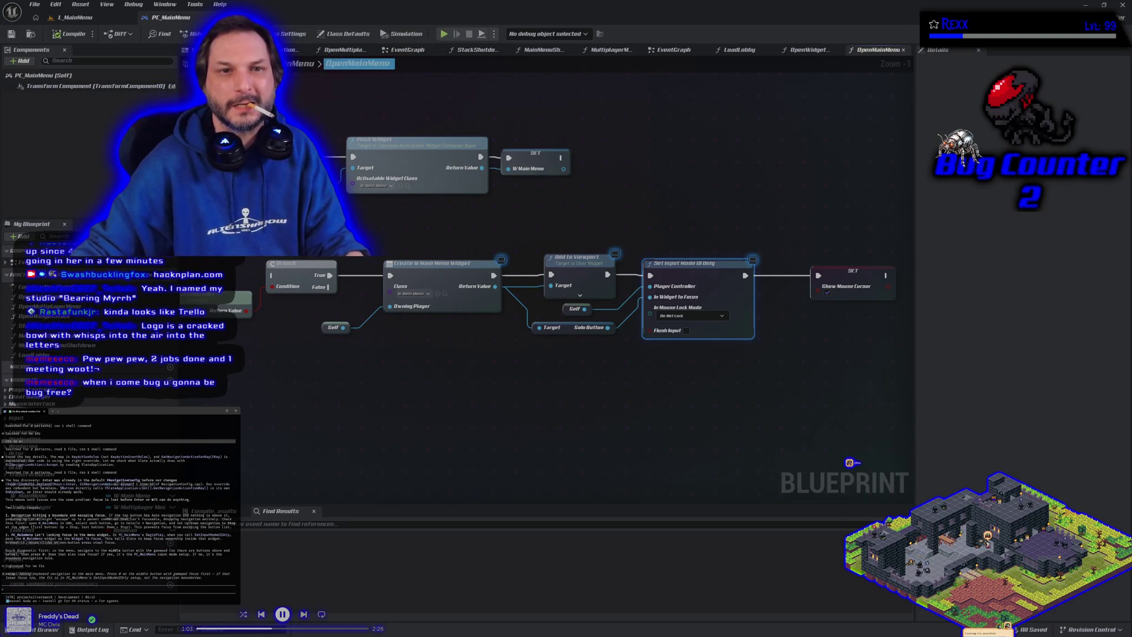
click(76, 18)
Play-test the main menu, moving keyboard focus down to Multiplayer, then stop the session.
key(alt+p)
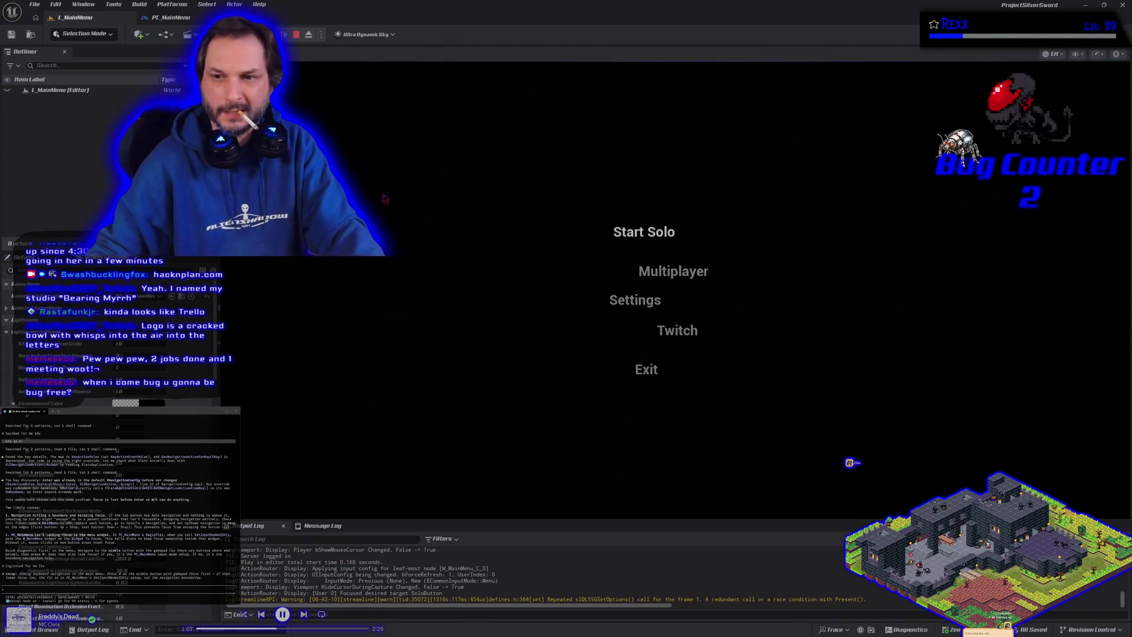
key(Down)
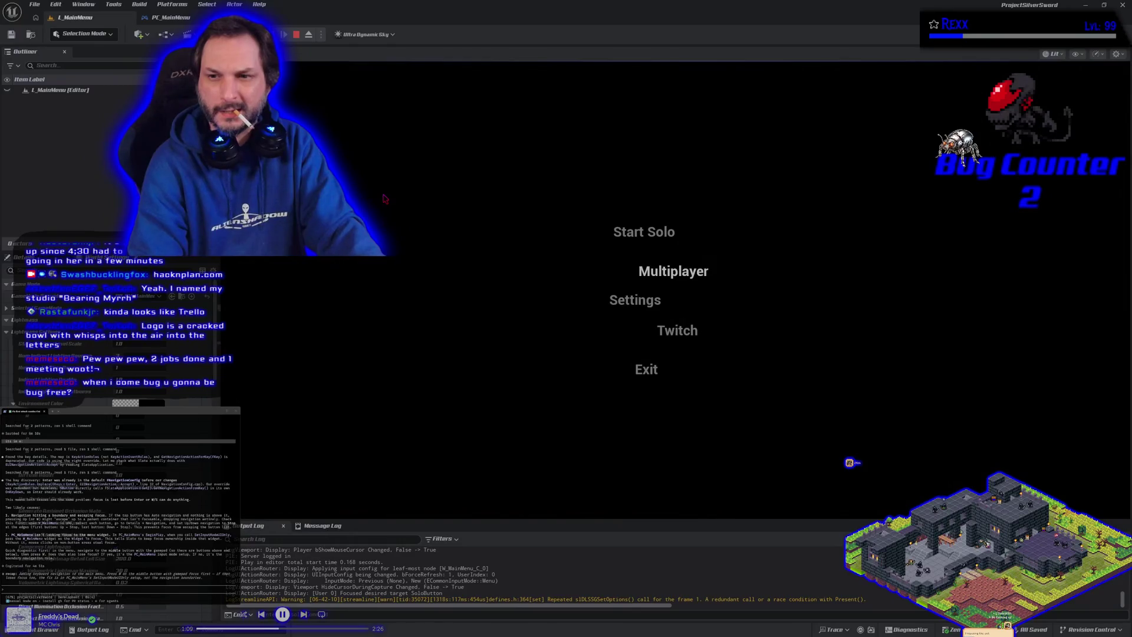
key(Escape)
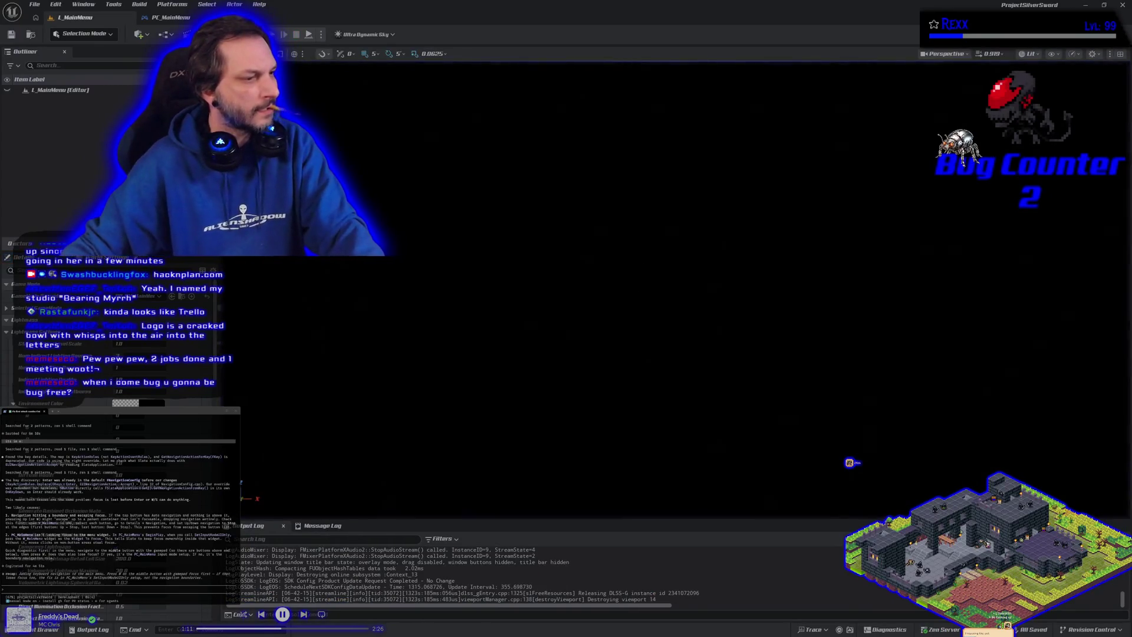
Report in the terminal that W/S work but any keyboard key loses the focus.
text(w)
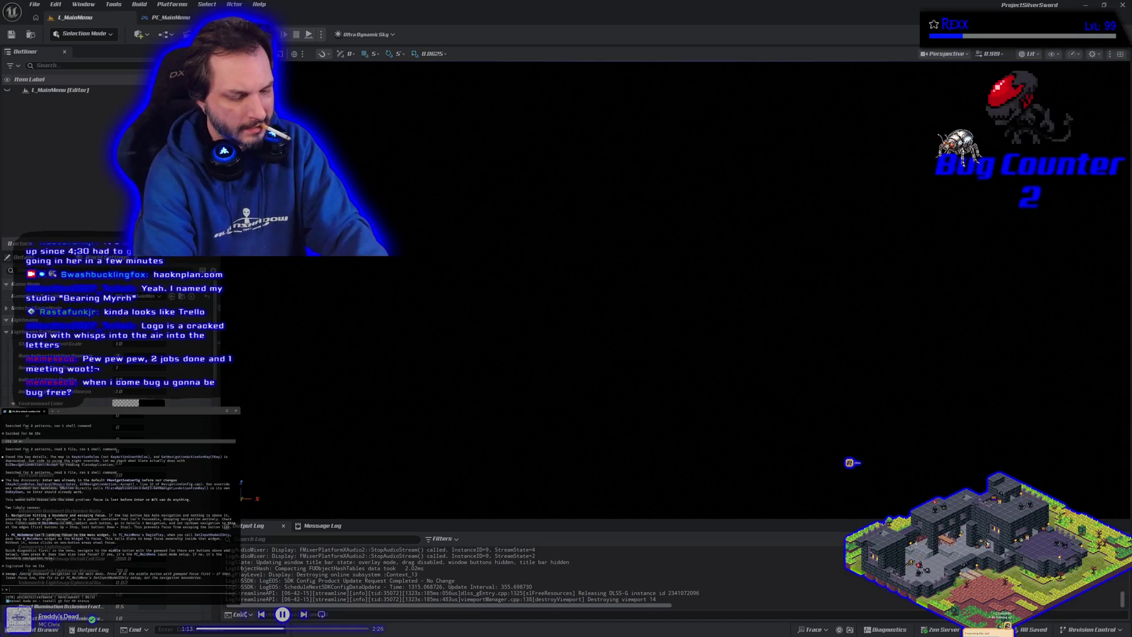
text( and s are workin)
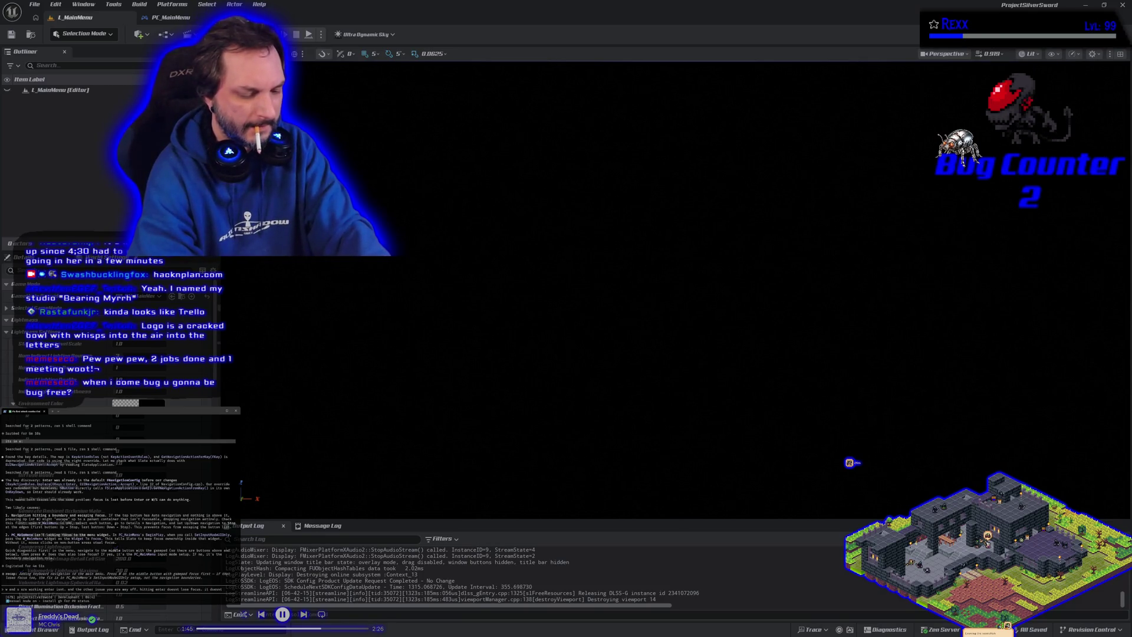
text(nything)
text(at all. using gamepad then pressi)
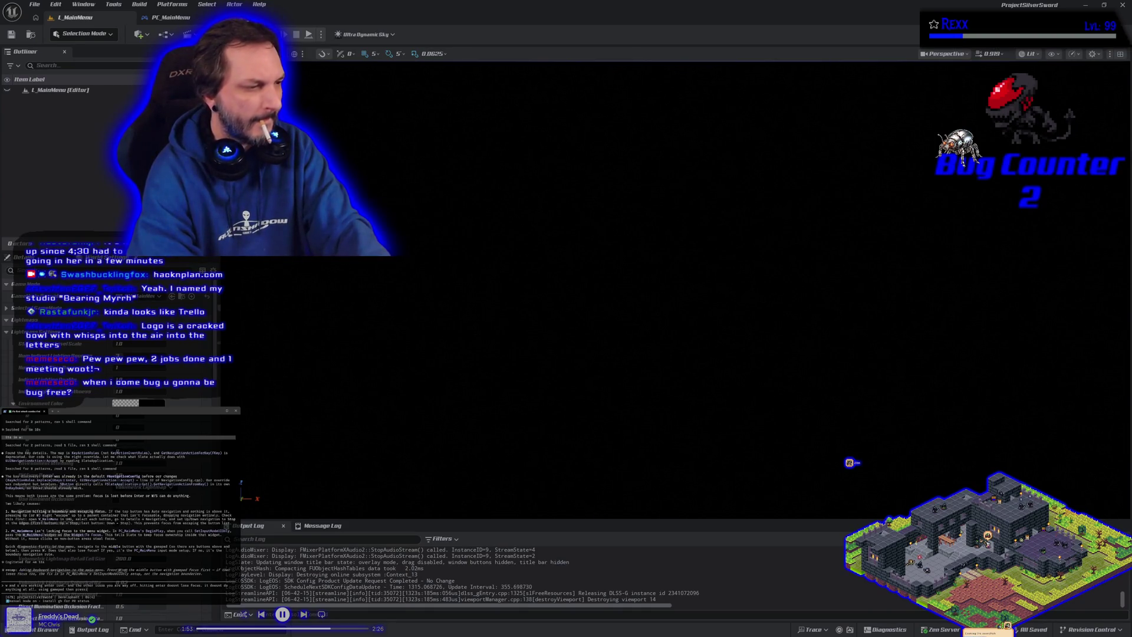
text(any keyboard)
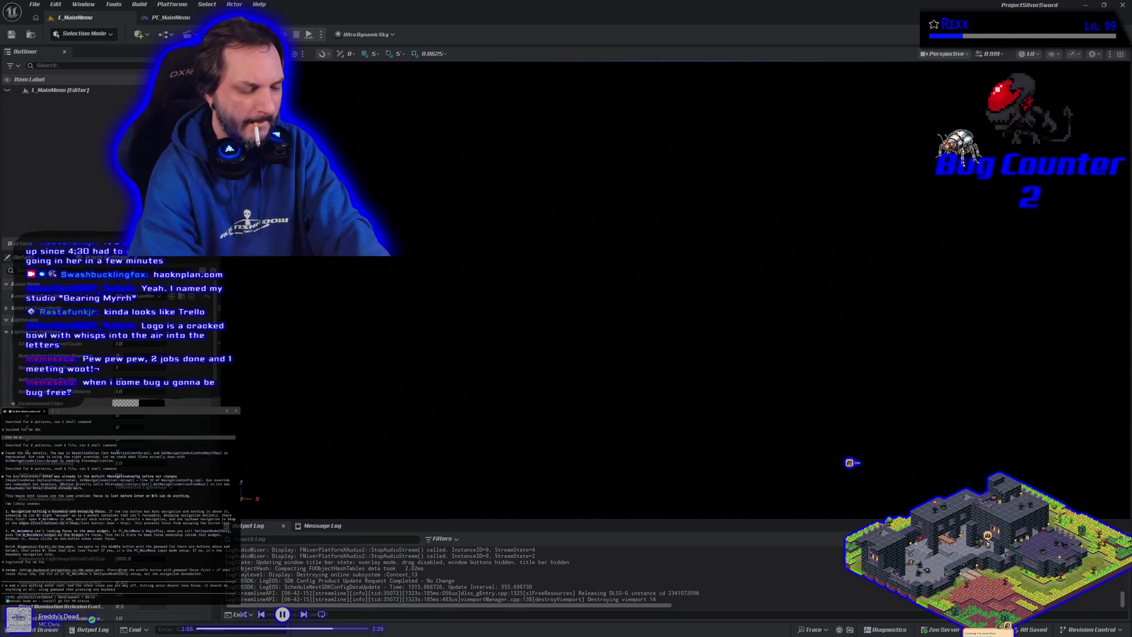
text( key)
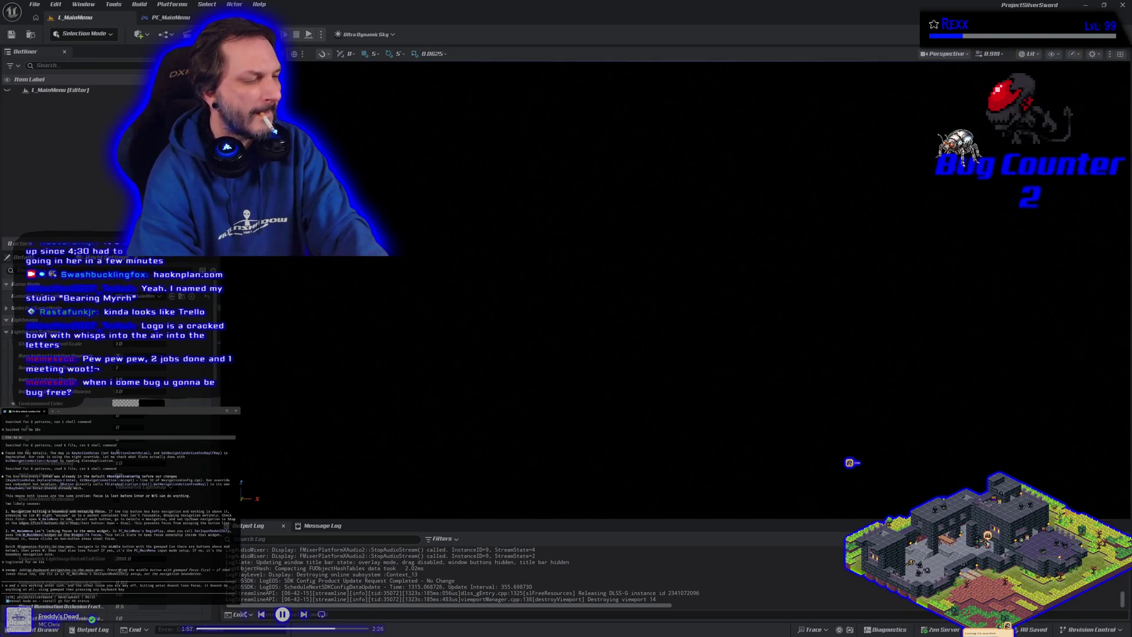
text( loses the focus)
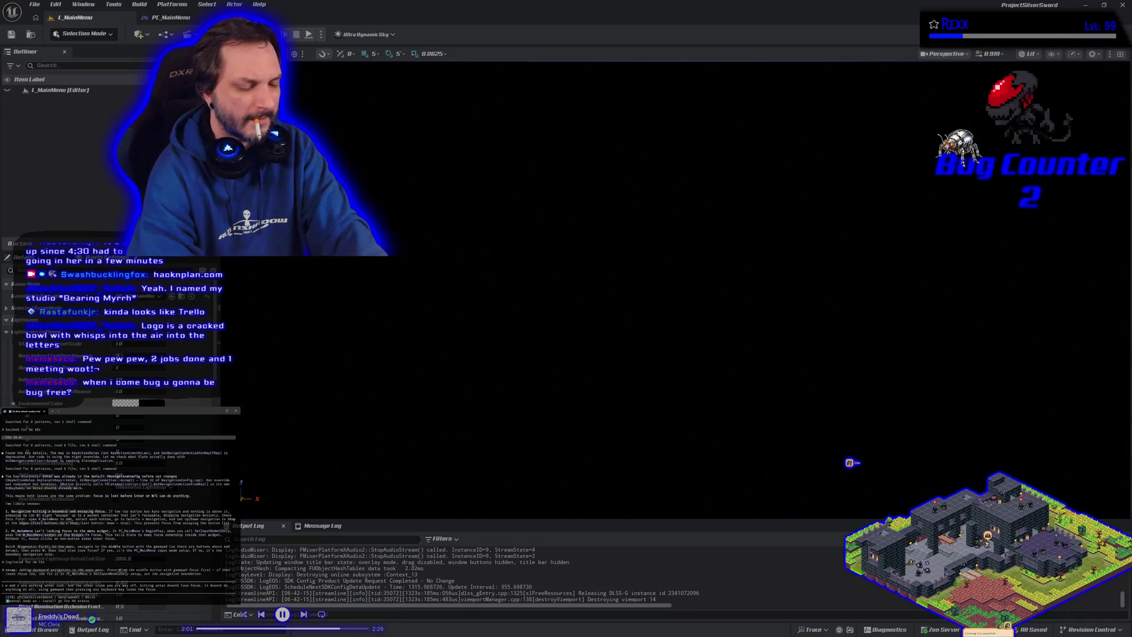
key(Return)
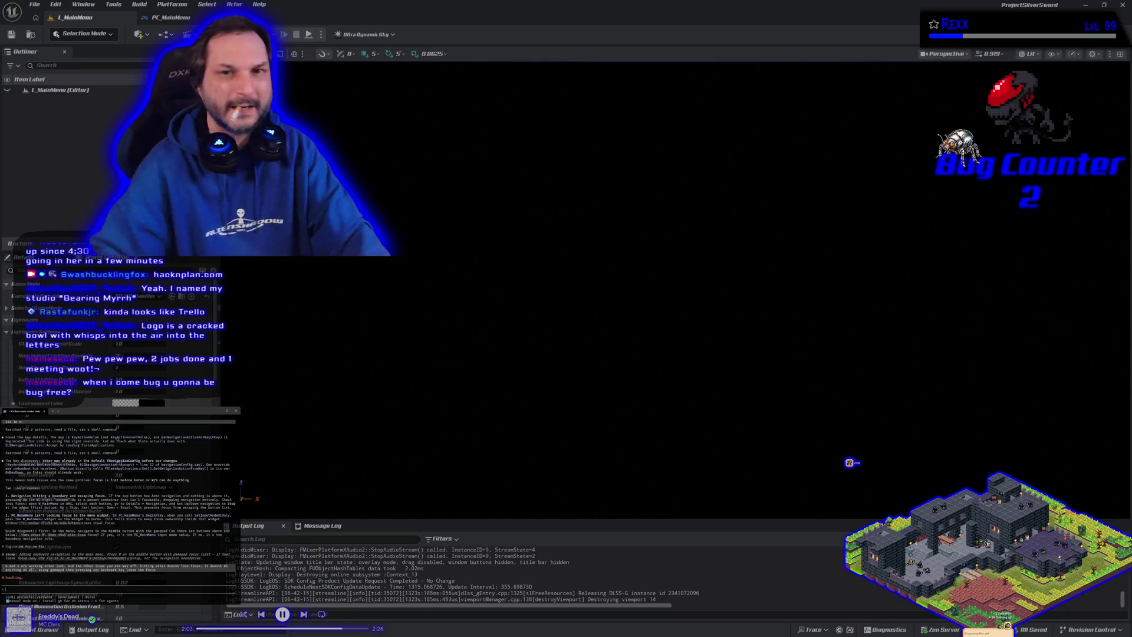
Return to PC_MainMenu's EventGraph, collapse its EventGraph list, and open the Content Drawer at Blueprints.
click(171, 17)
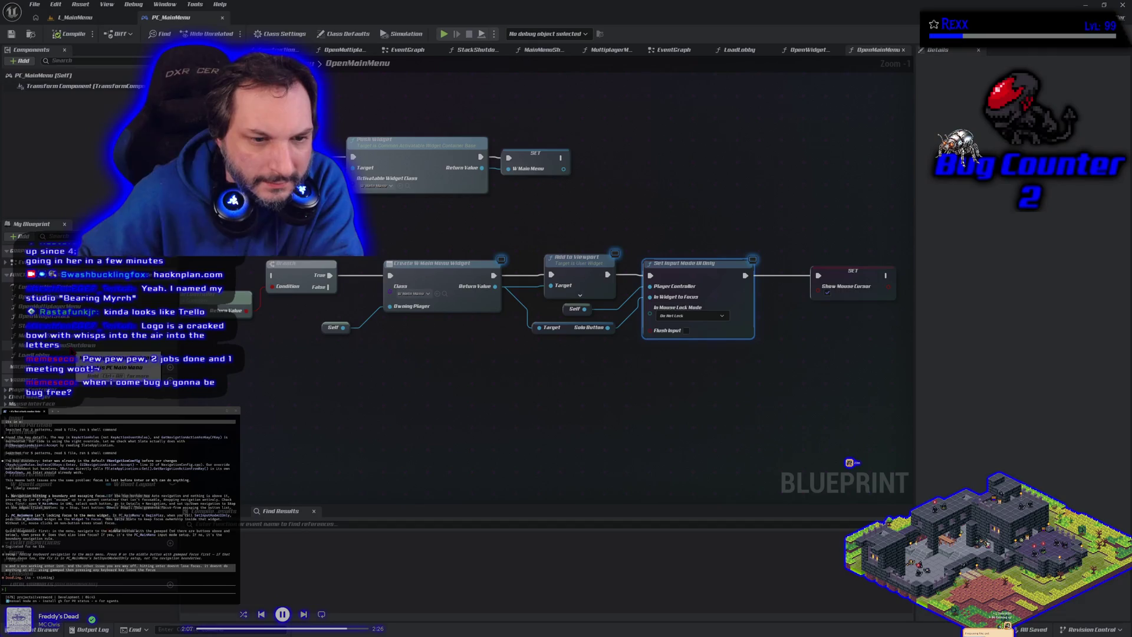
click(407, 50)
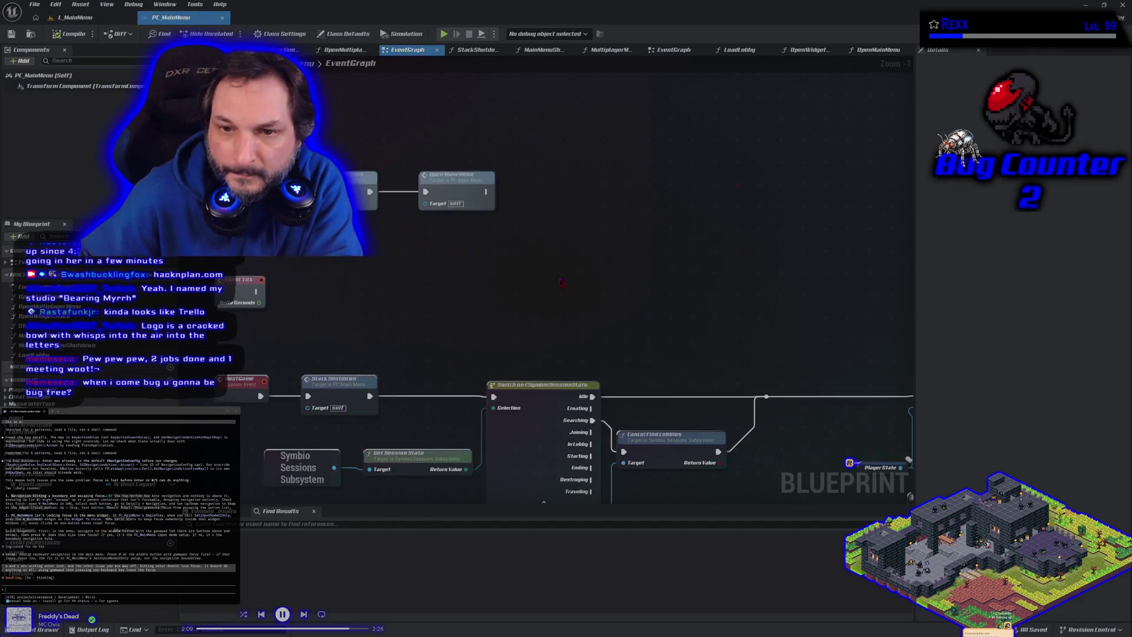
scroll(435, 228, down, 3)
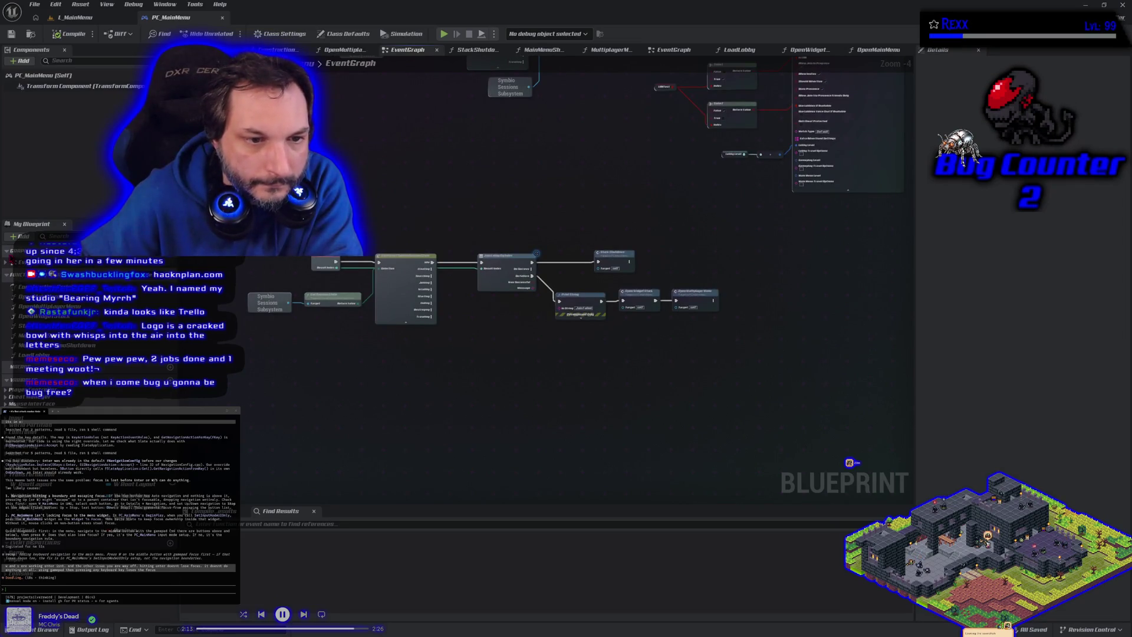
click(7, 264)
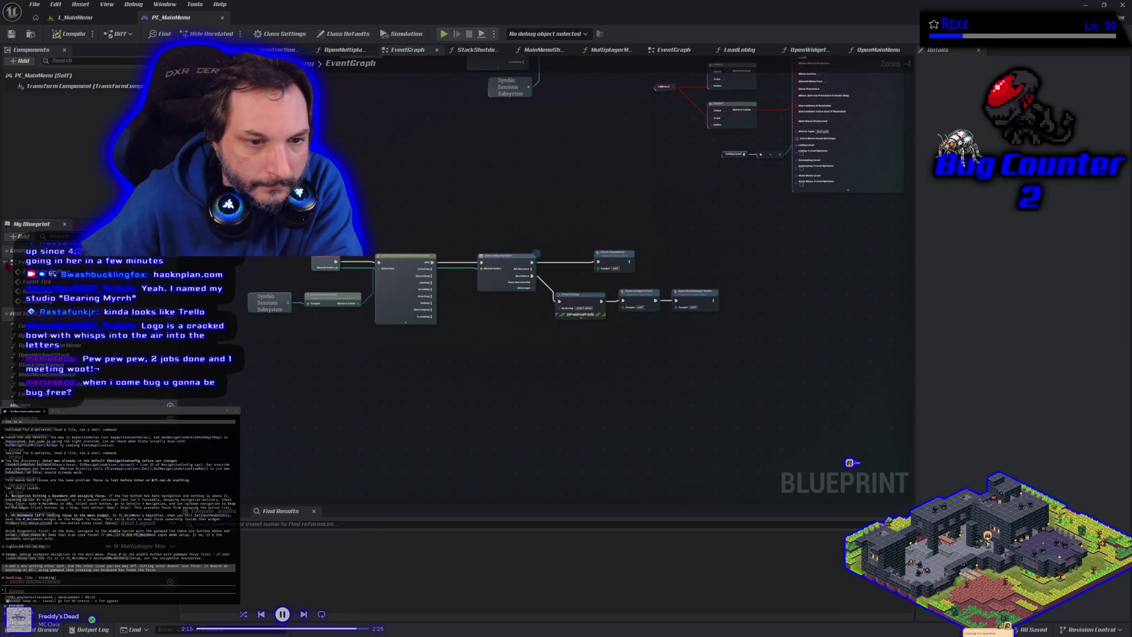
click(7, 264)
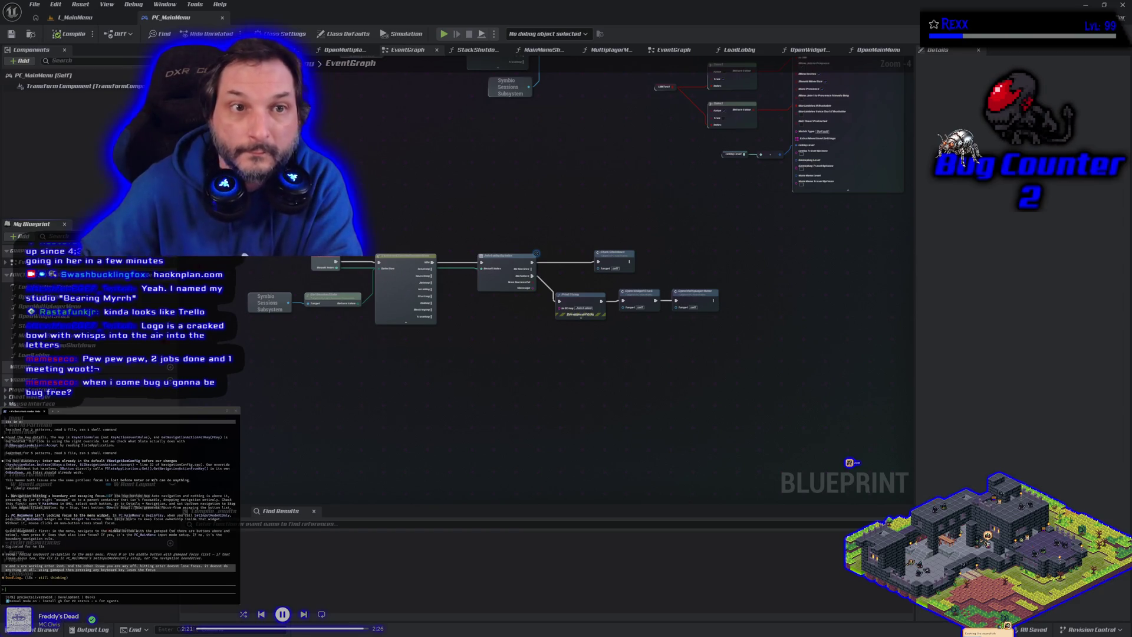
click(54, 630)
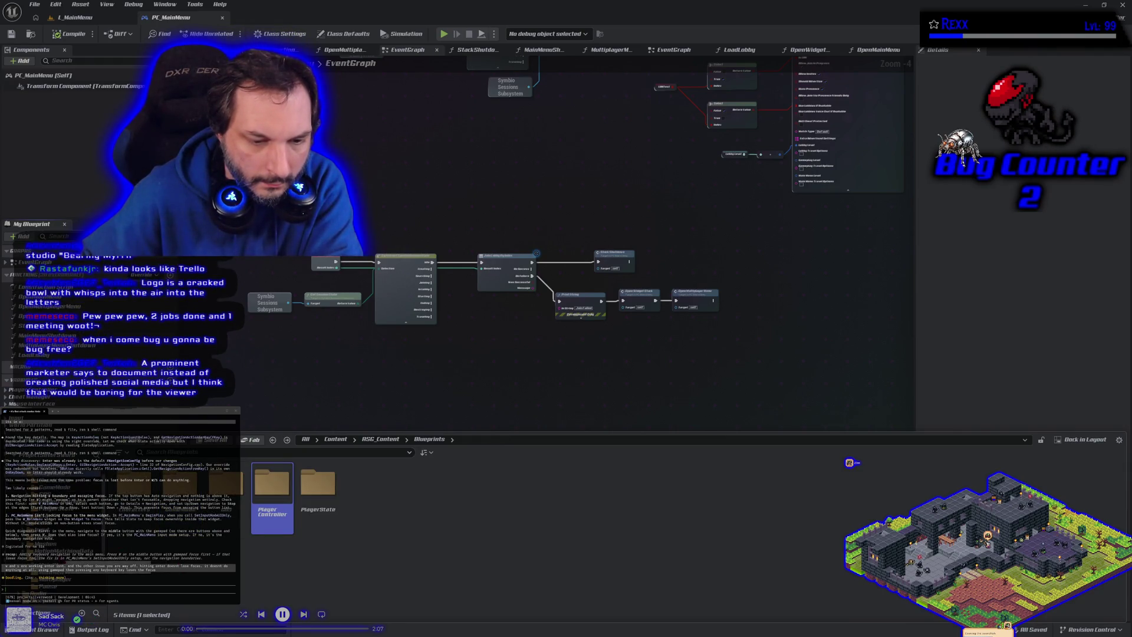
Browse UI > MainHUD then UI > MainMenu and open W_MainMenu, selecting its button vertical box.
click(53, 567)
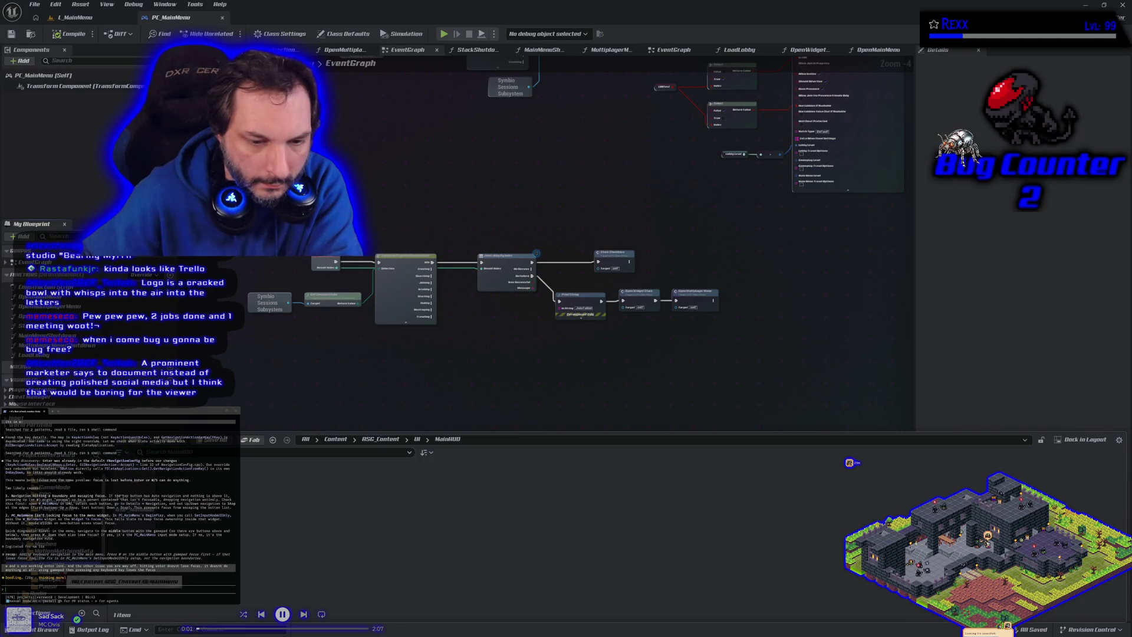
click(53, 579)
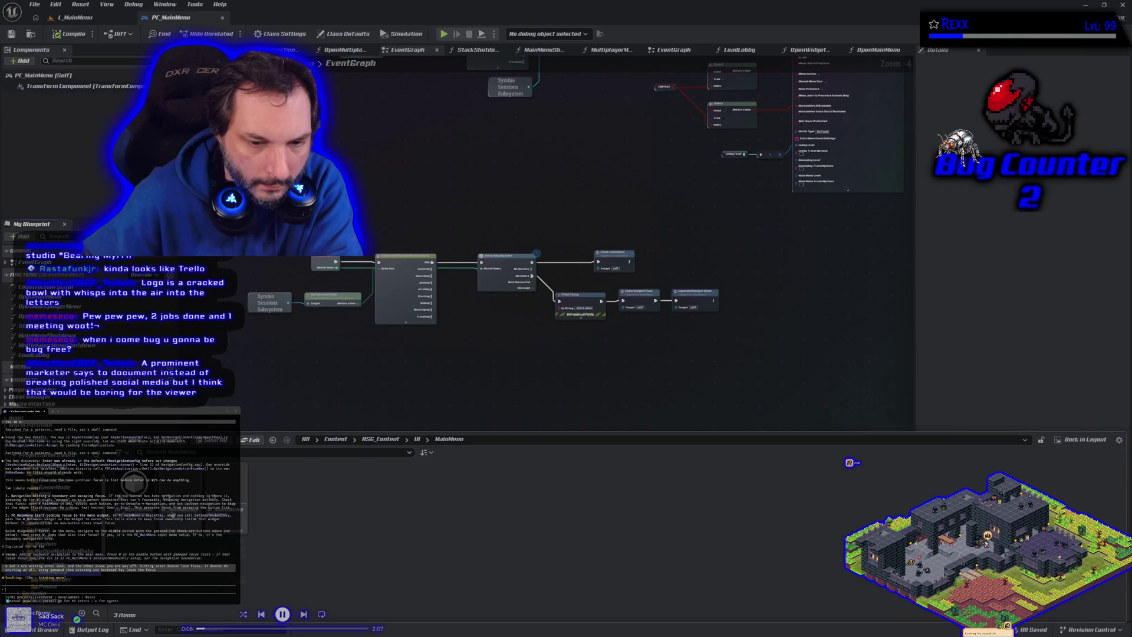
mouse_move(173, 514)
click(177, 518)
double_click(177, 518)
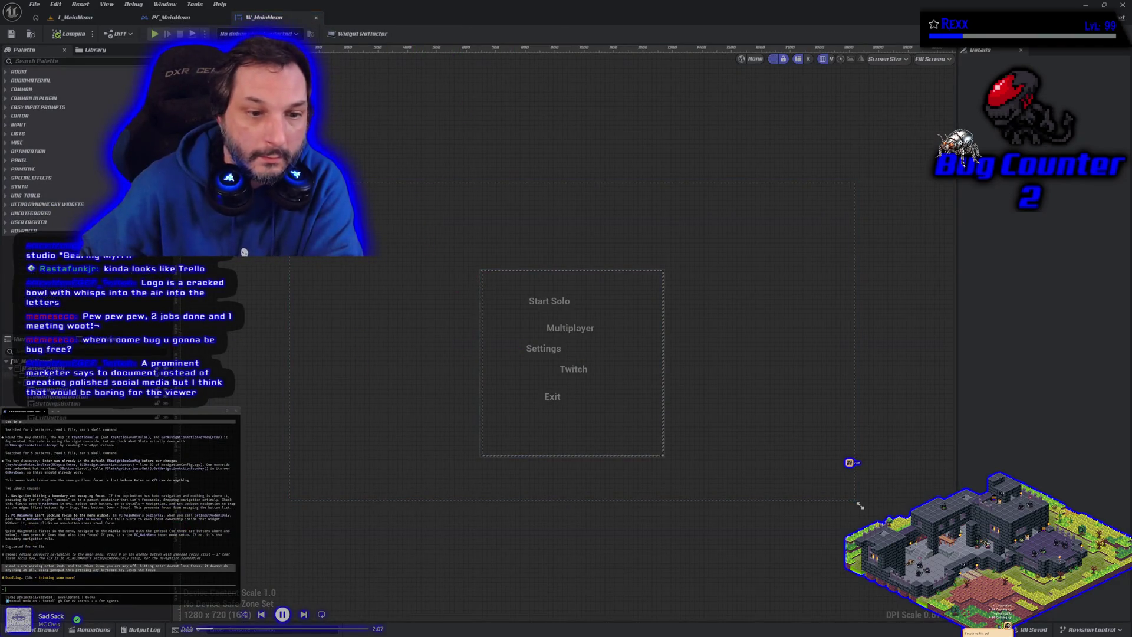
click(514, 349)
Select the Canvas Panel, Border_80 and MenuCanvas in turn to check their Details, then open Graph.
click(47, 369)
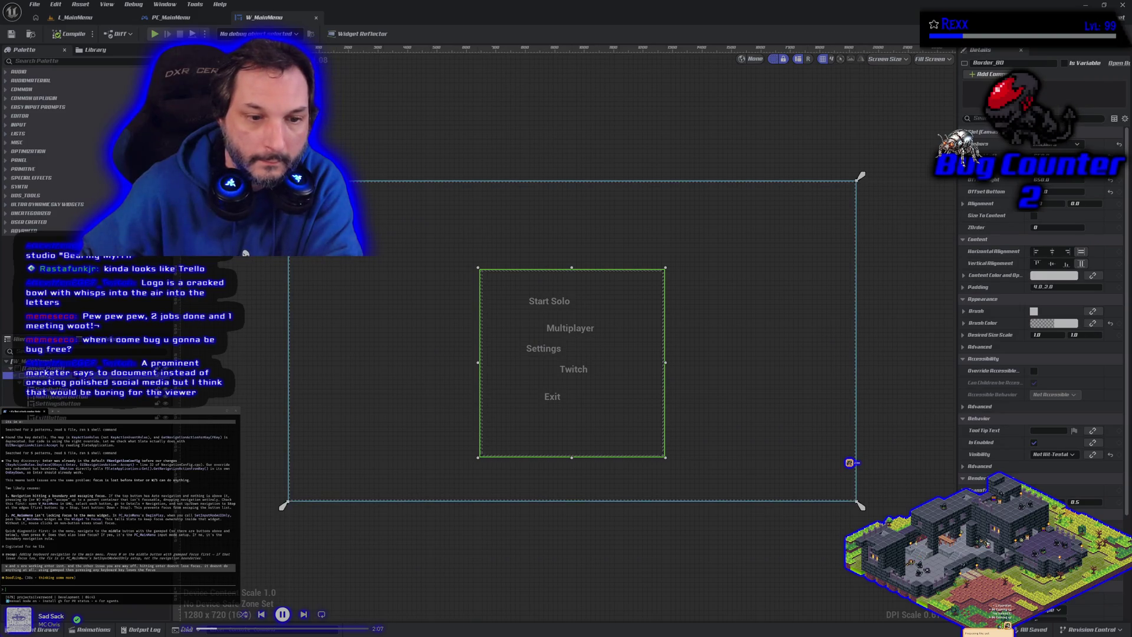
click(48, 375)
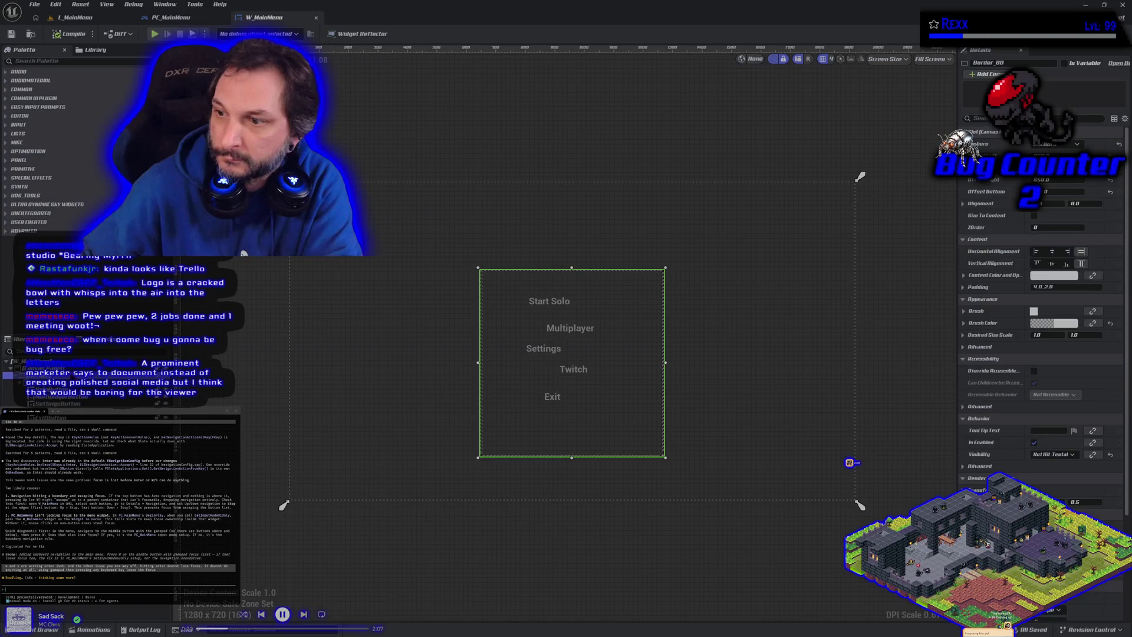
click(858, 503)
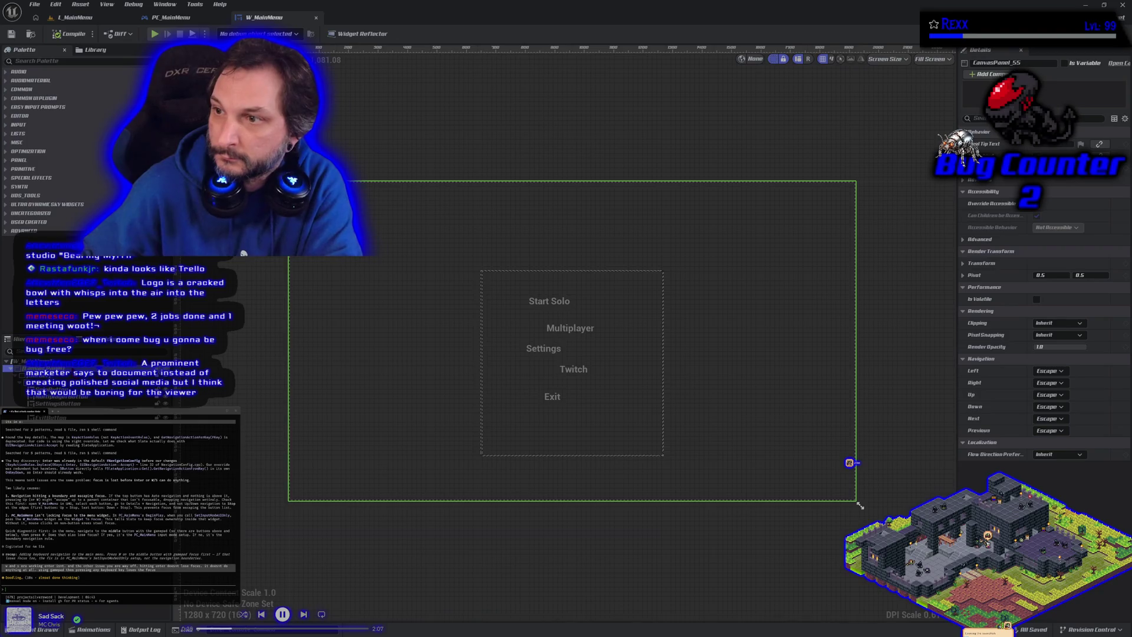
key(ctrl+z)
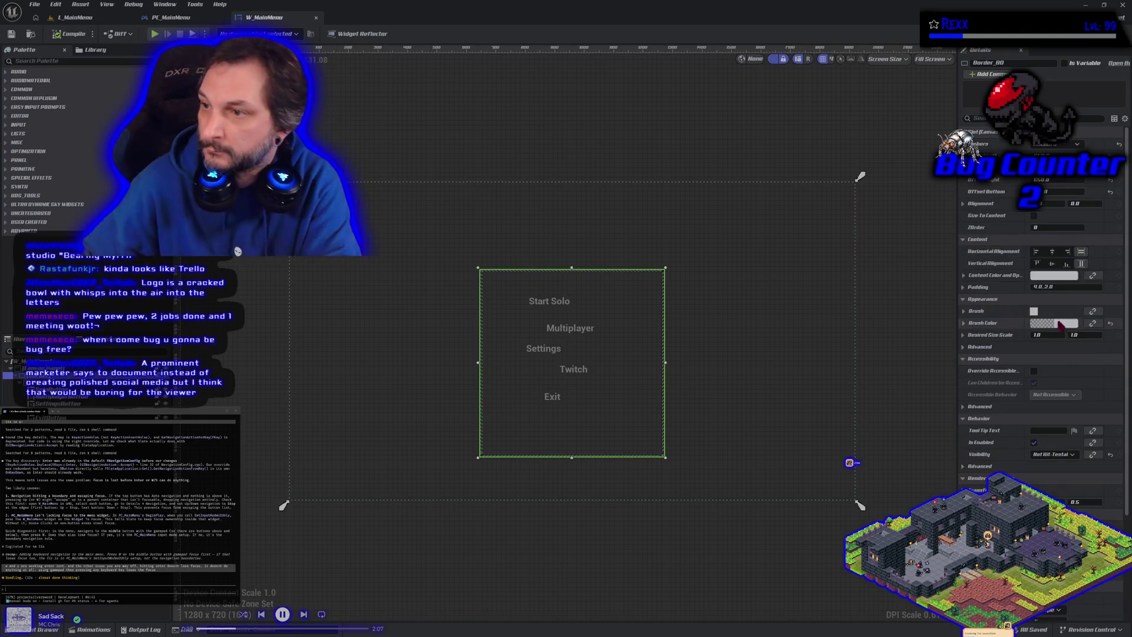
scroll(1021, 333, down, 2)
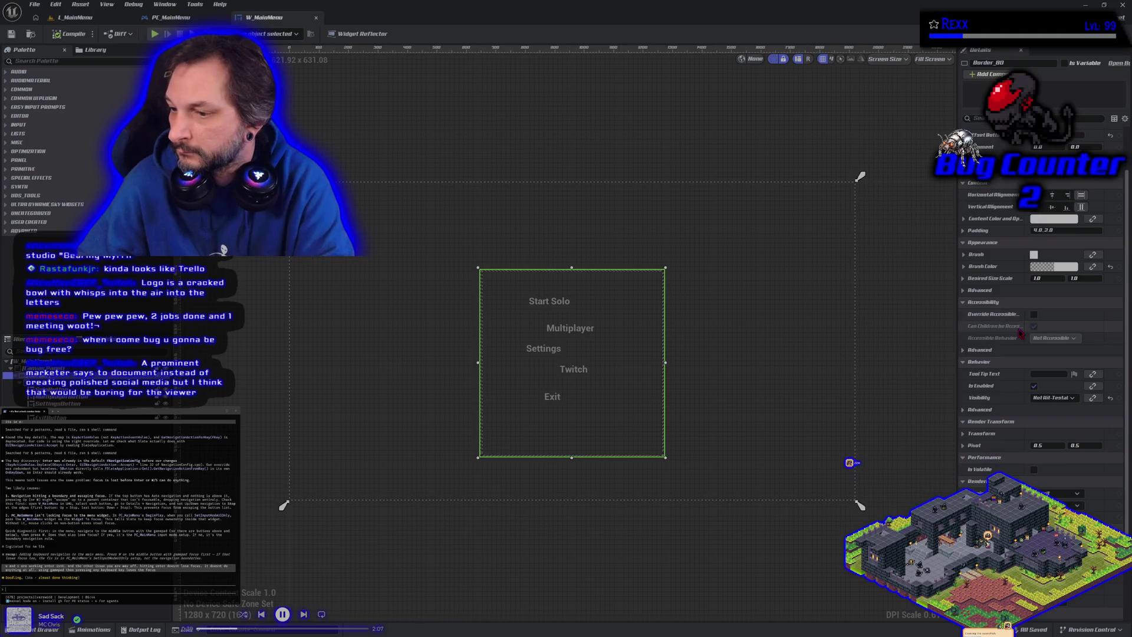
scroll(1021, 333, up, 2)
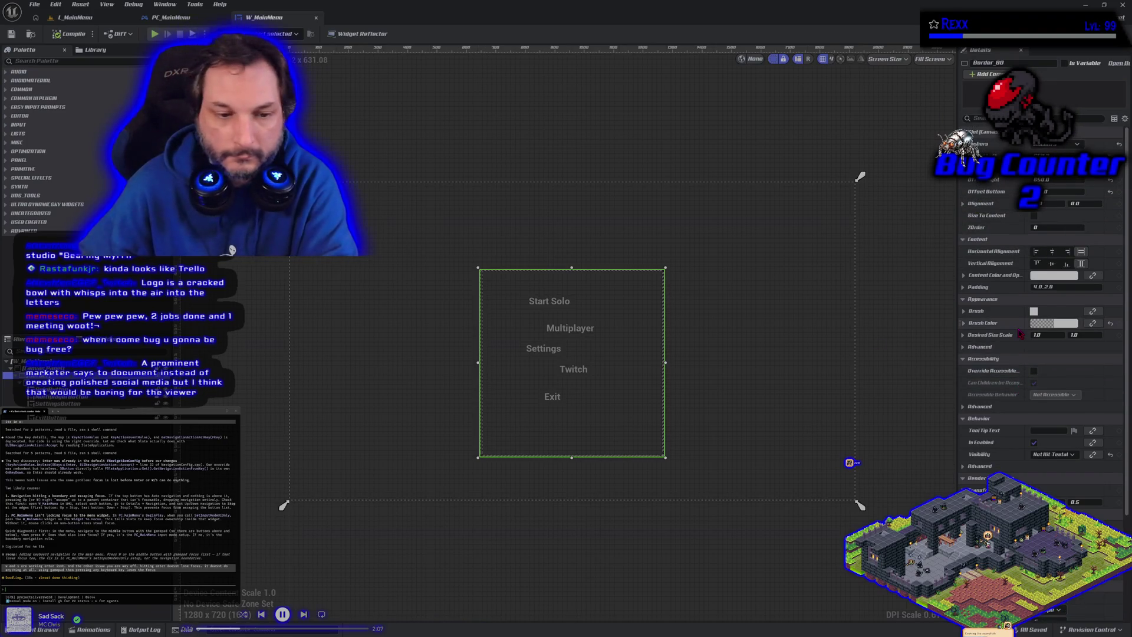
click(466, 319)
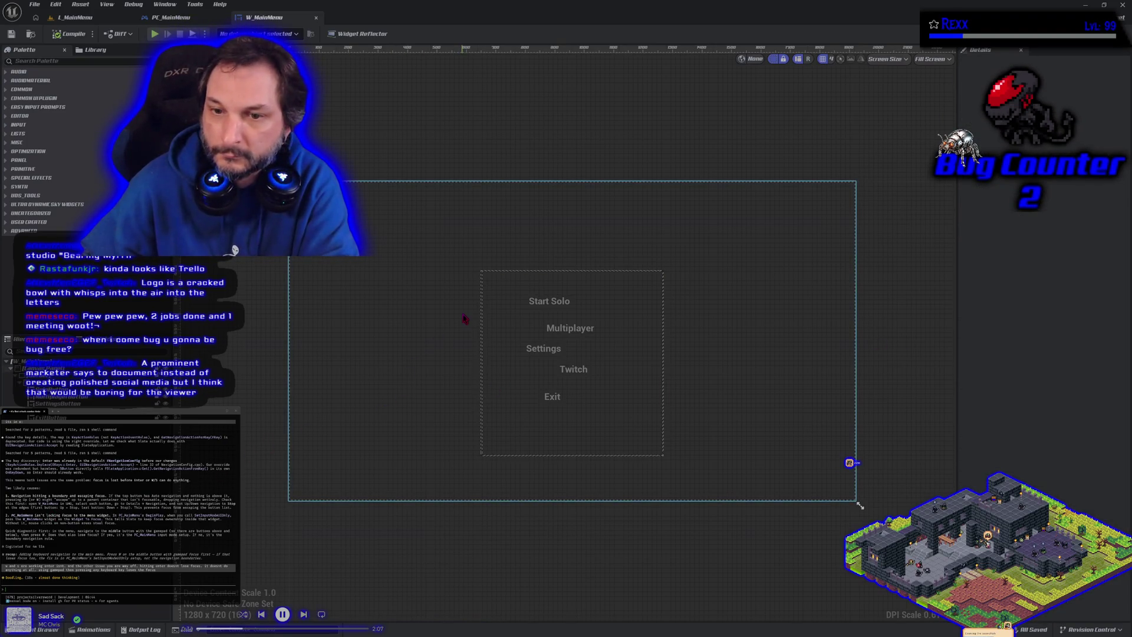
click(518, 313)
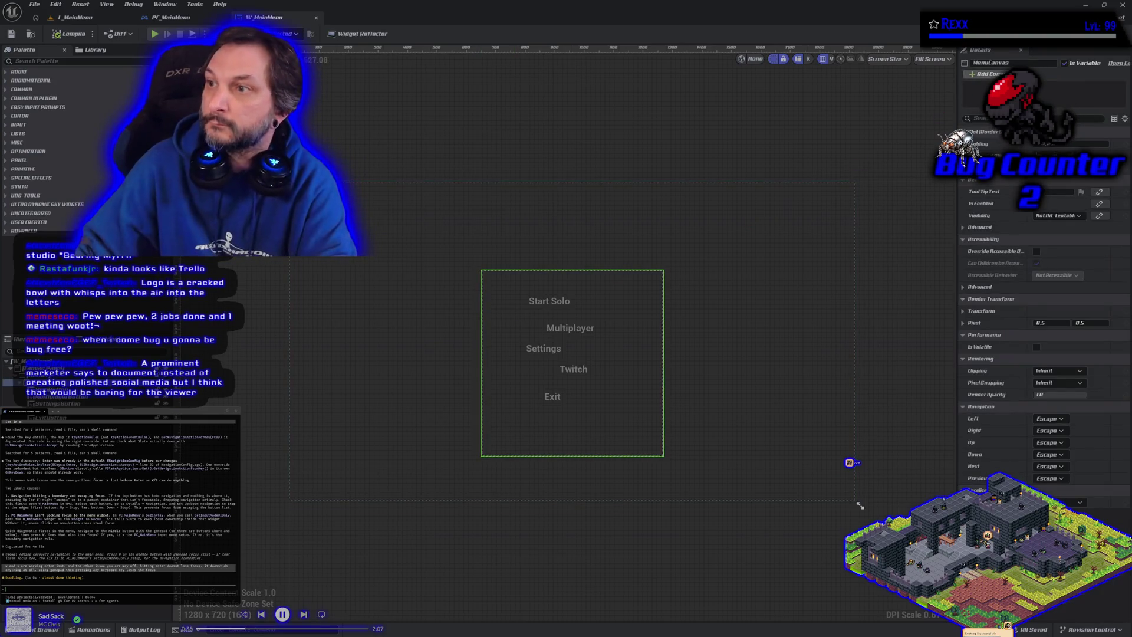
click(1108, 34)
scroll(719, 330, down, 4)
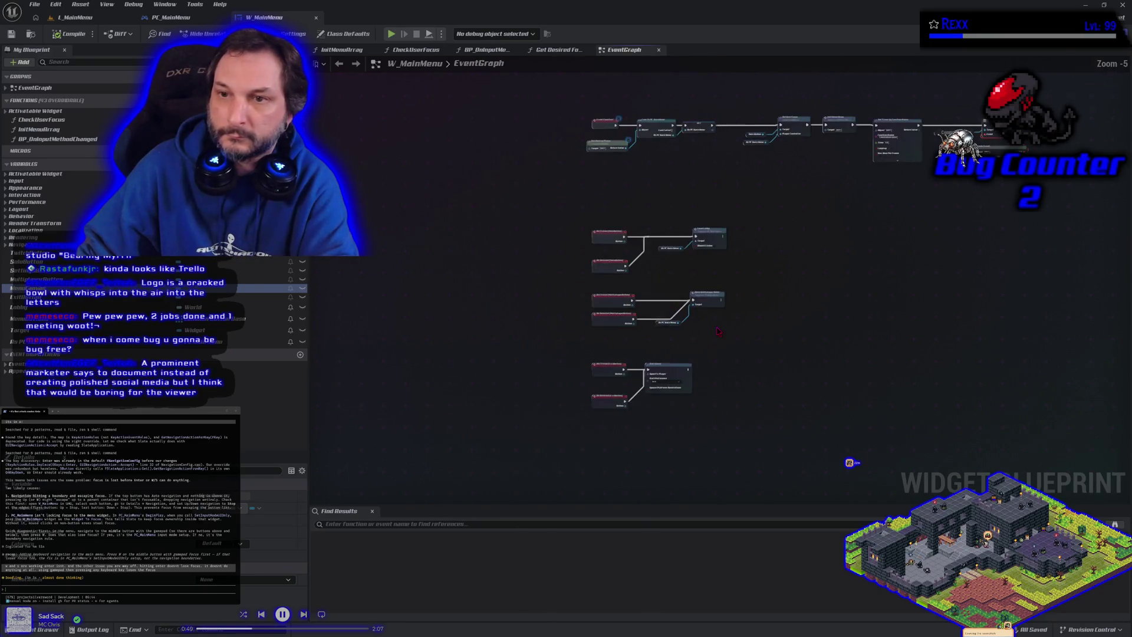
scroll(642, 188, up, 3)
drag(576, 338, 489, 340)
drag(506, 176, 621, 255)
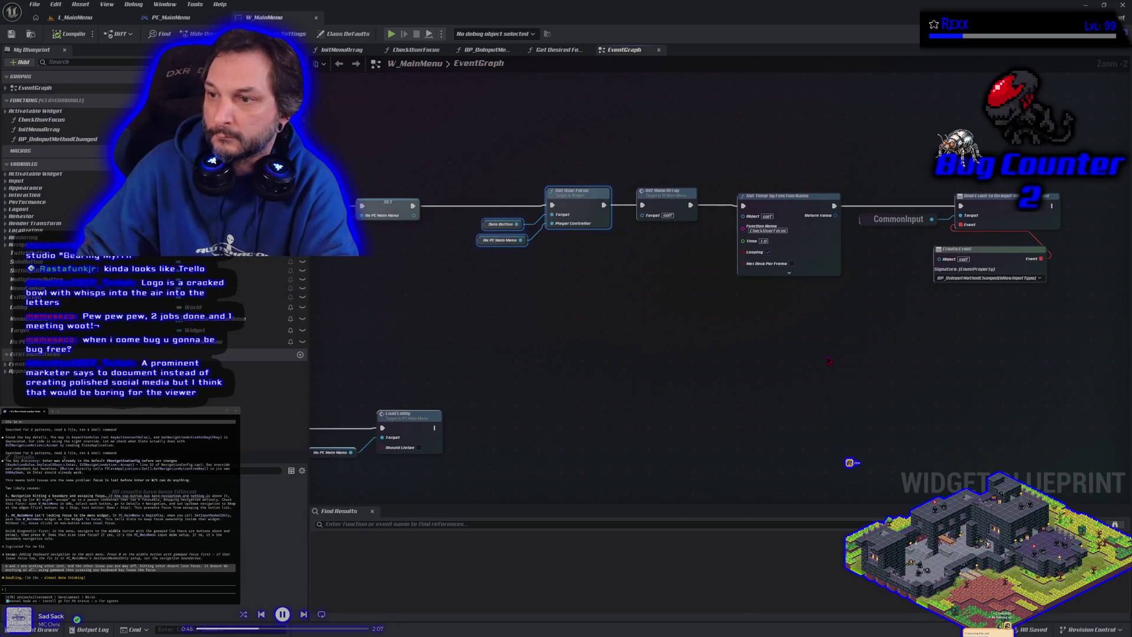
drag(828, 361, 538, 357)
scroll(736, 317, up, 2)
drag(736, 317, 594, 184)
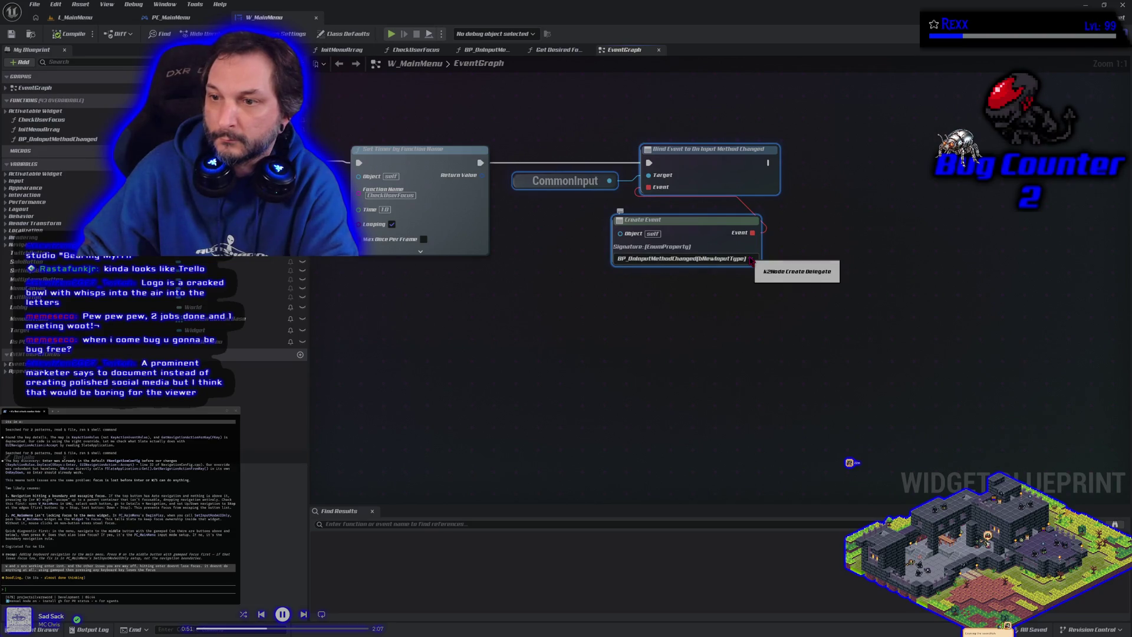
click(750, 260)
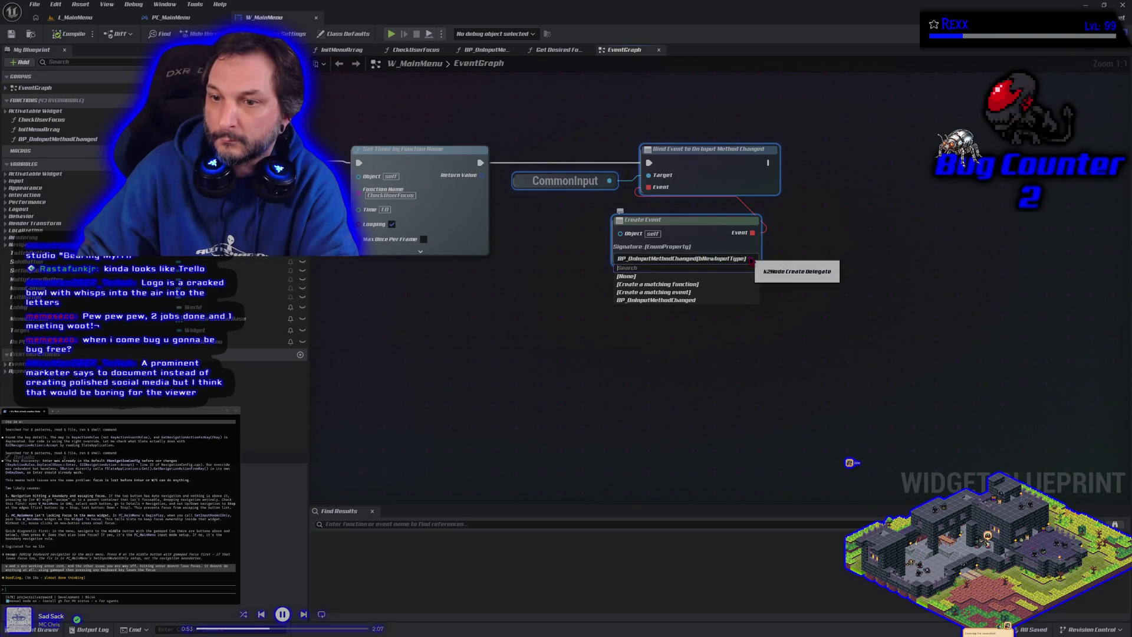
key(Escape)
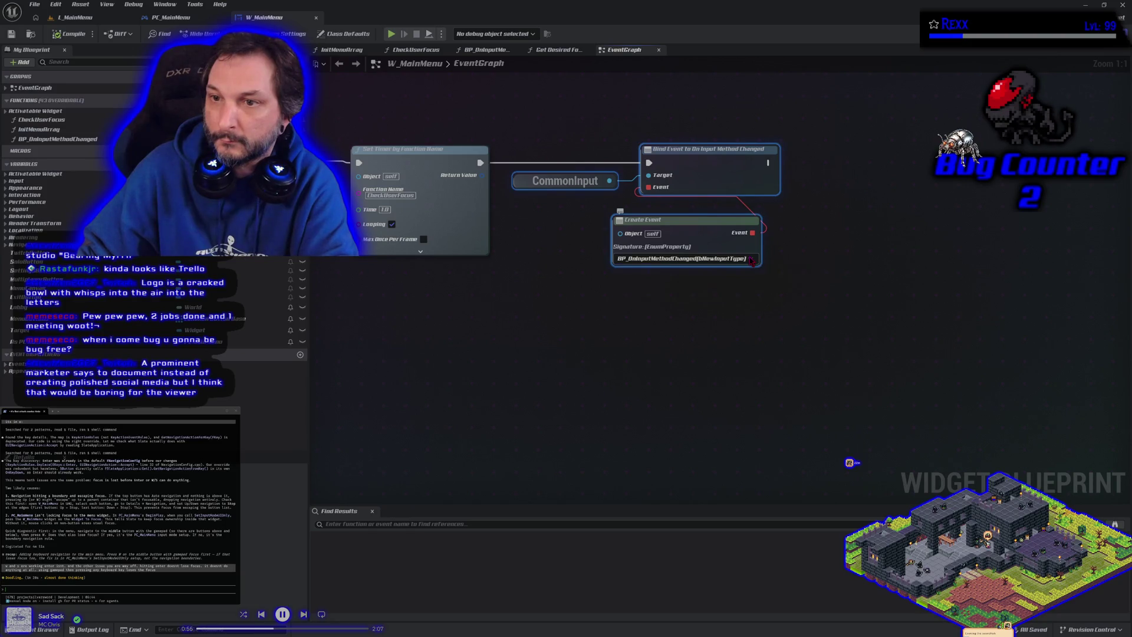
scroll(590, 343, down, 3)
scroll(511, 368, down, 4)
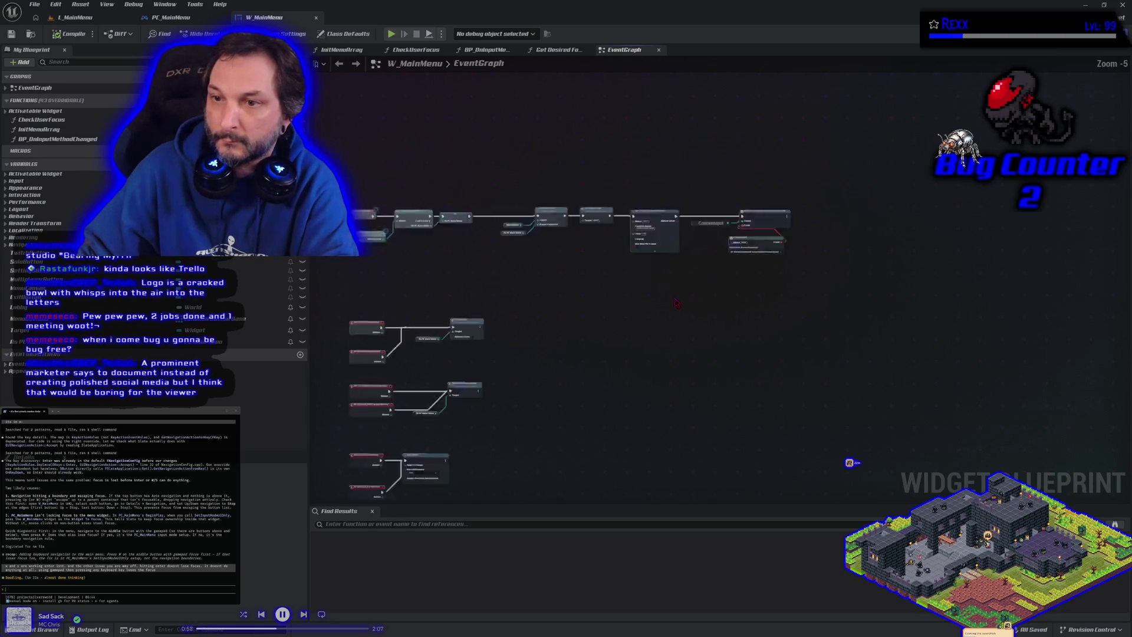
scroll(595, 335, up, 2)
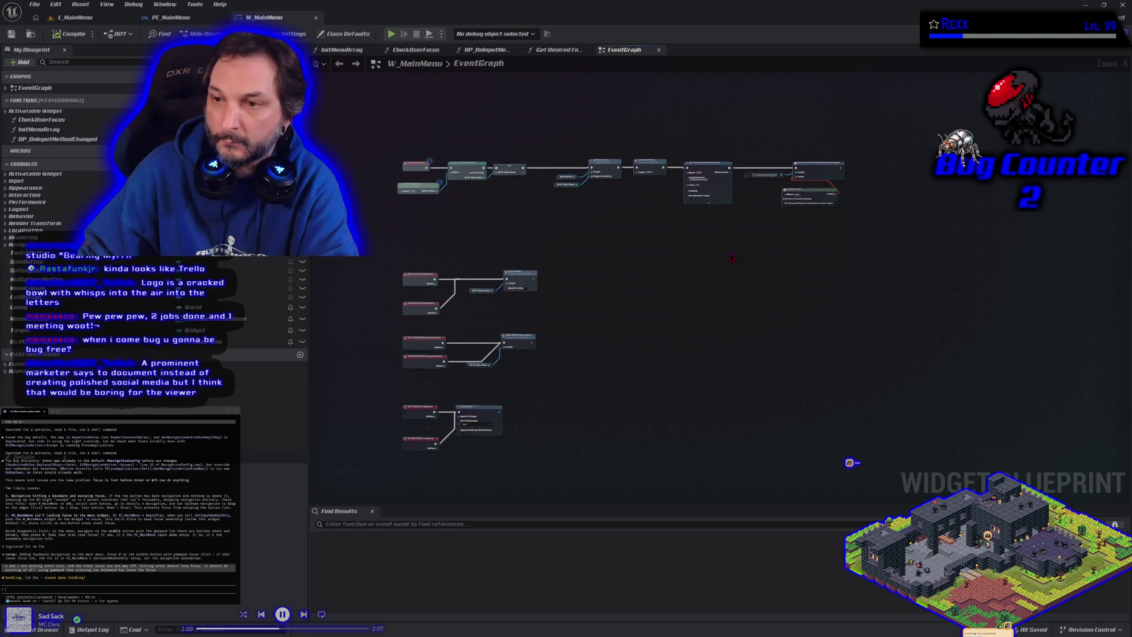
scroll(732, 258, up, 4)
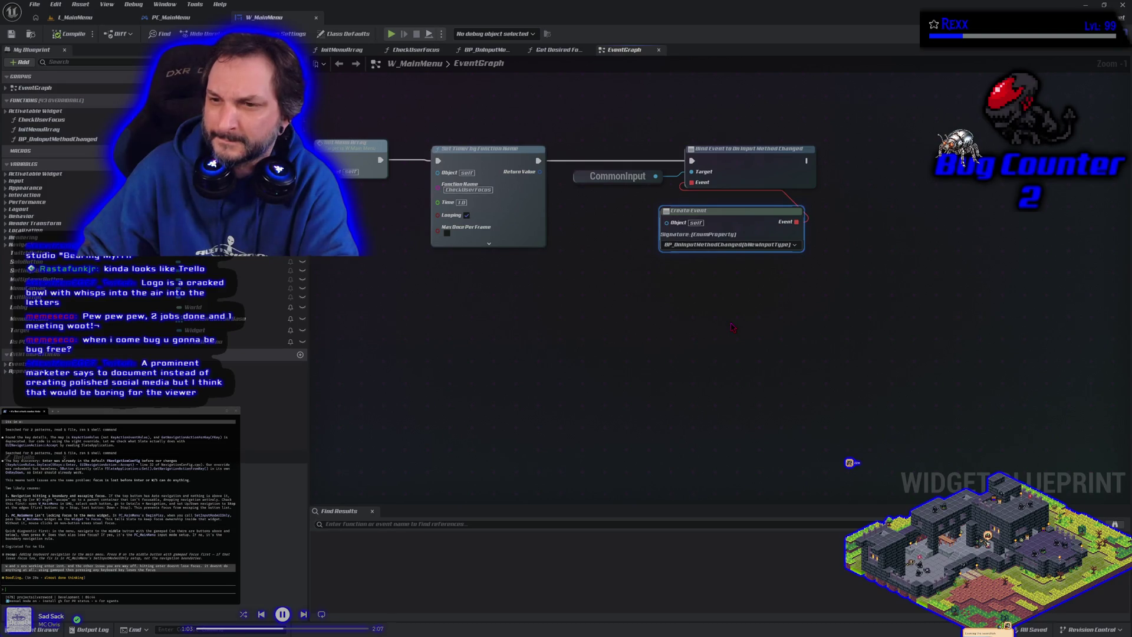
click(794, 245)
click(795, 245)
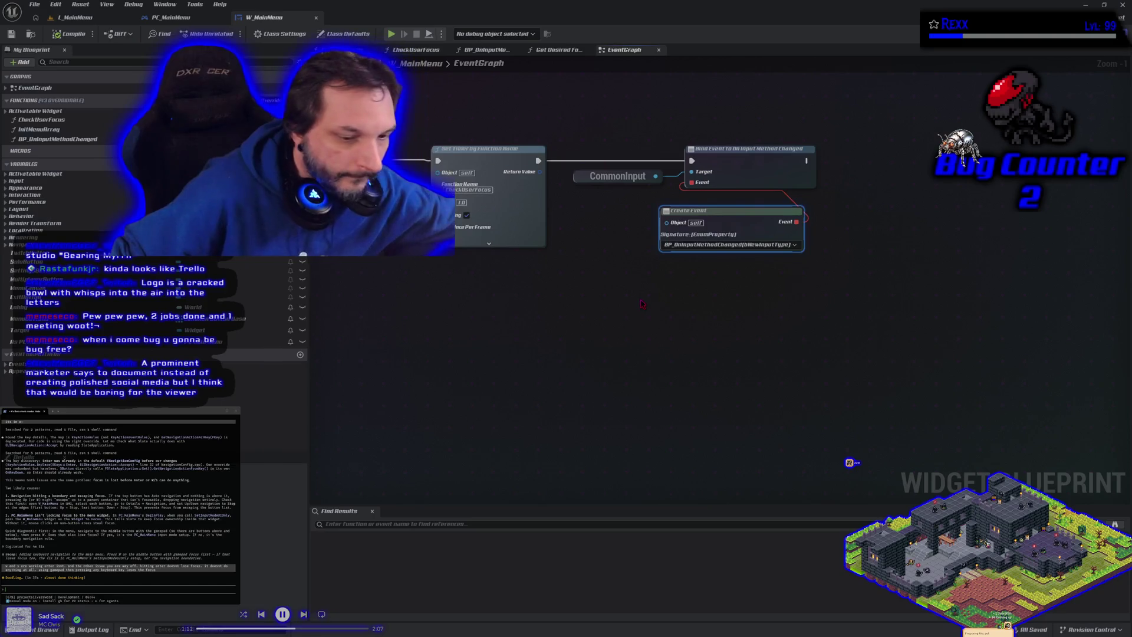
click(41, 629)
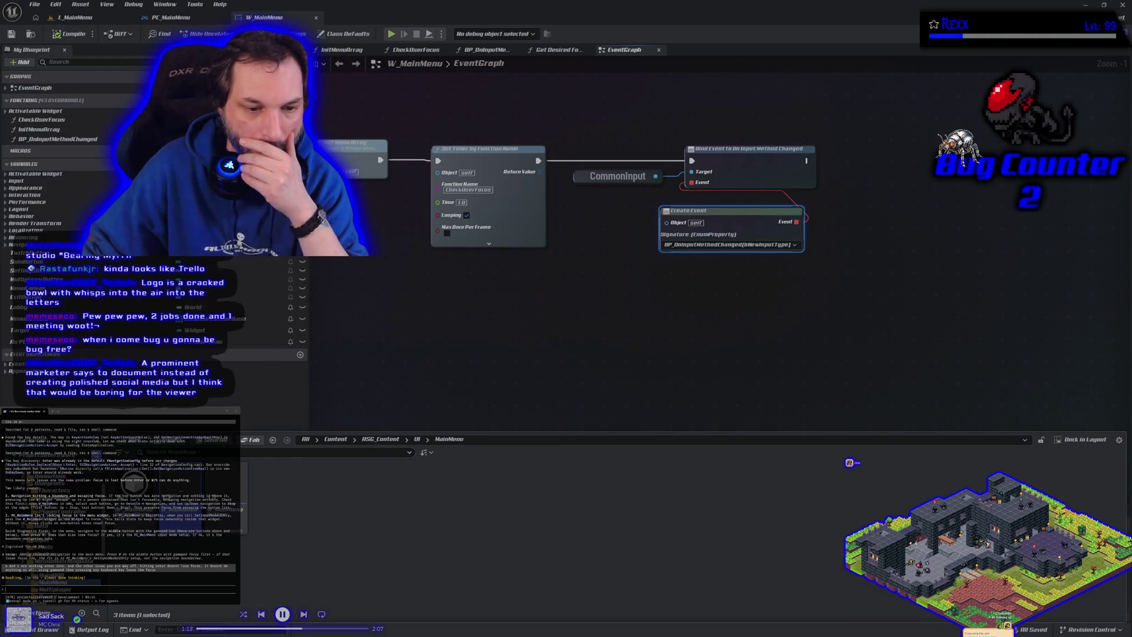
Show all project content and search it for 'bp_o'.
click(53, 476)
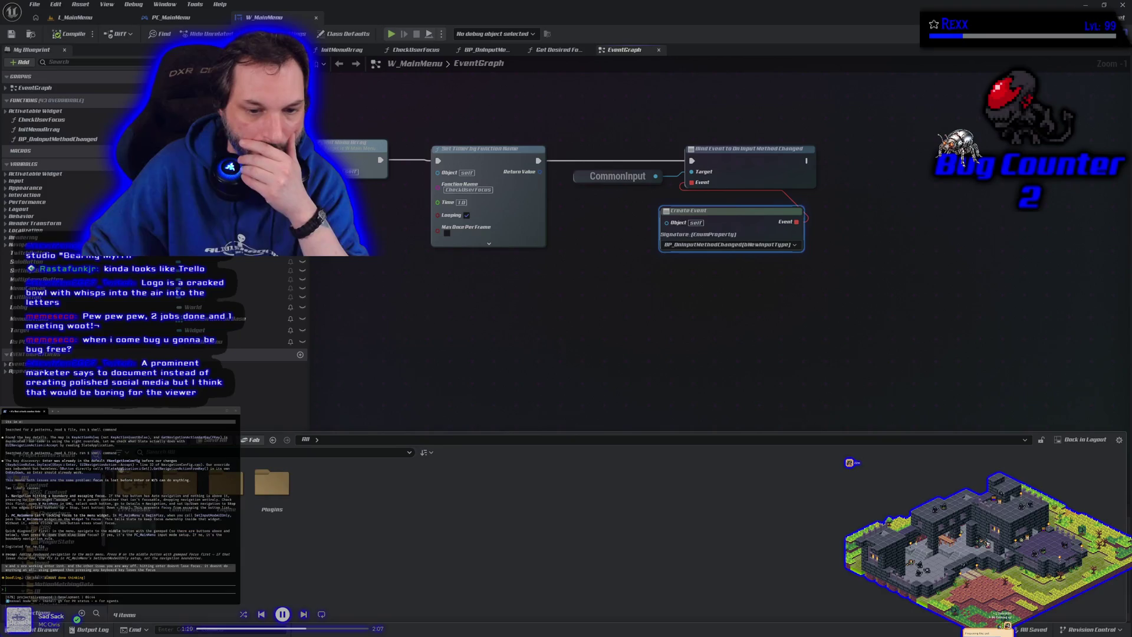
text(bp)
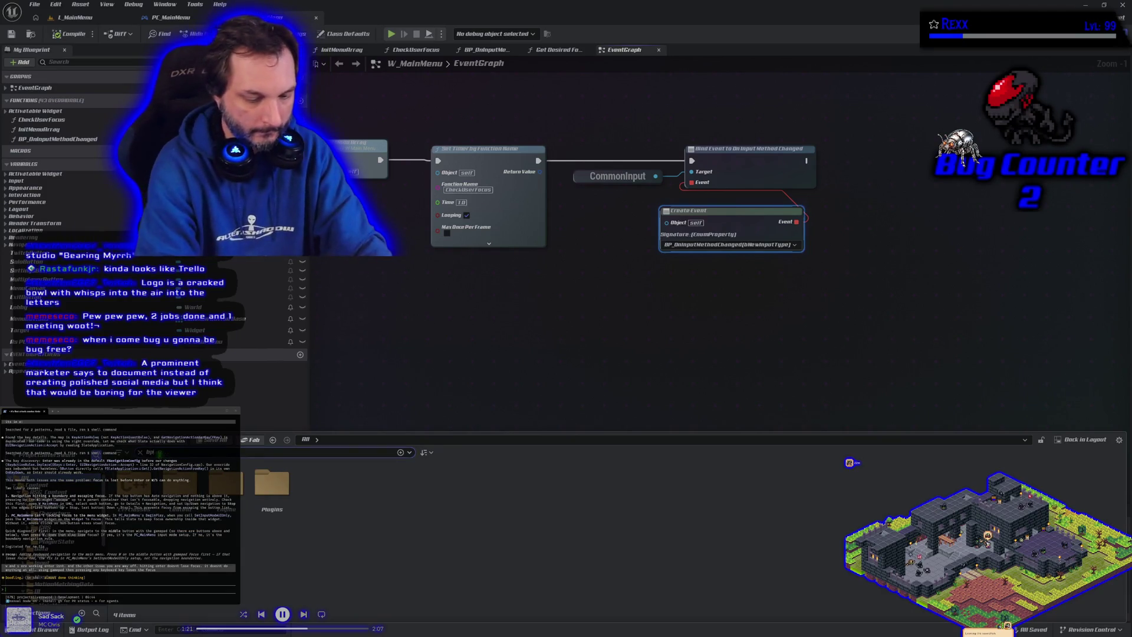
text(_ocean)
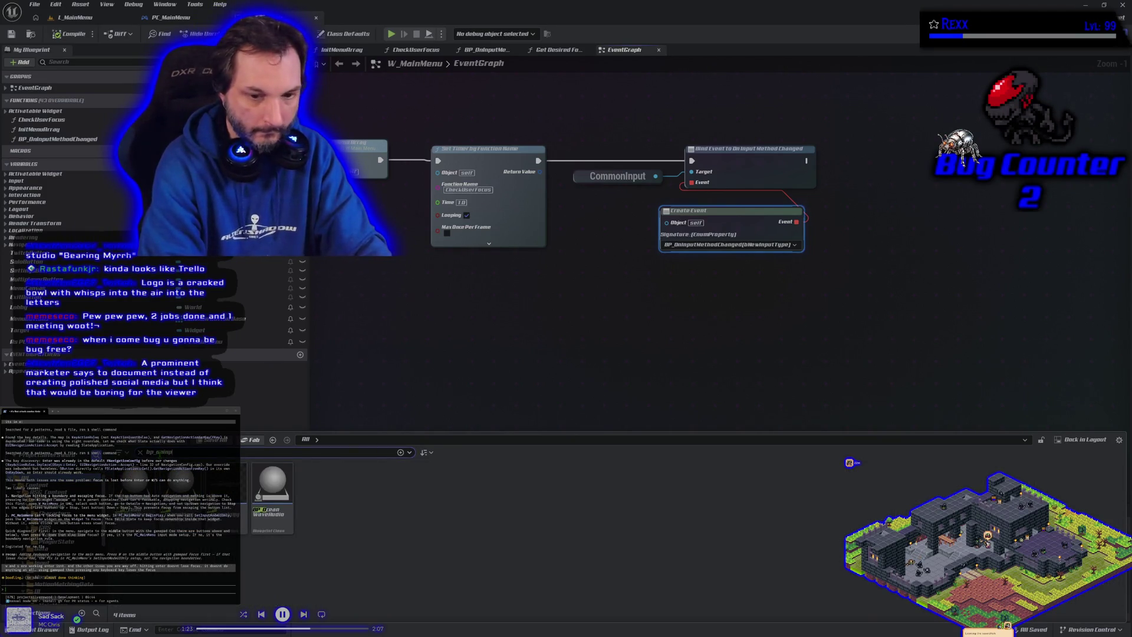
text(put)
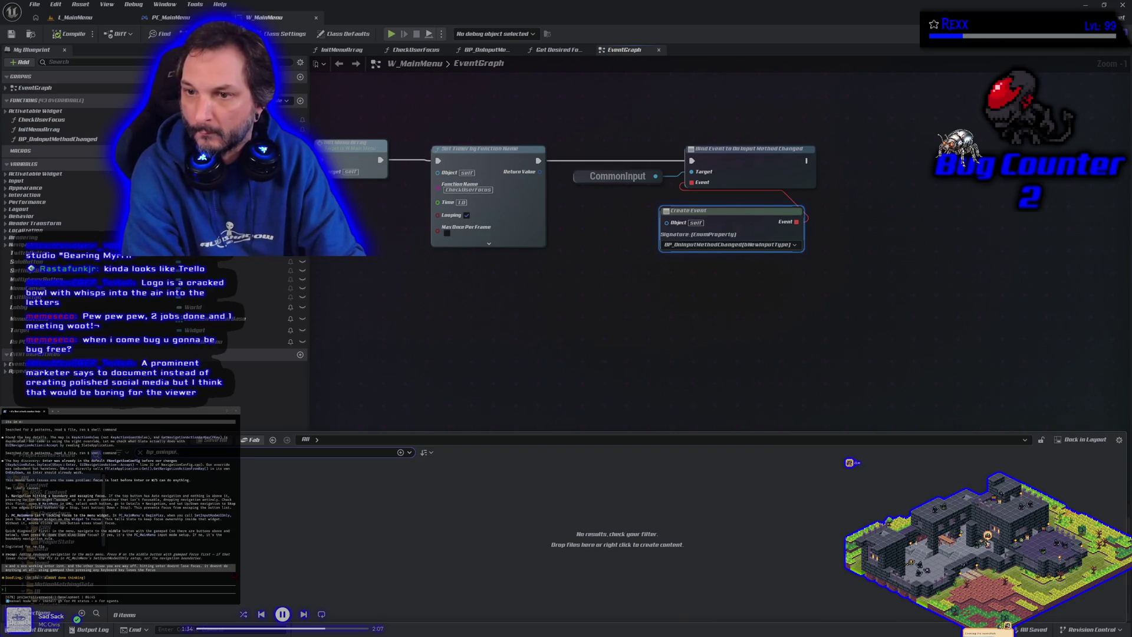
key(BackSpace)
key(BackSpace)
key(BackSpace)
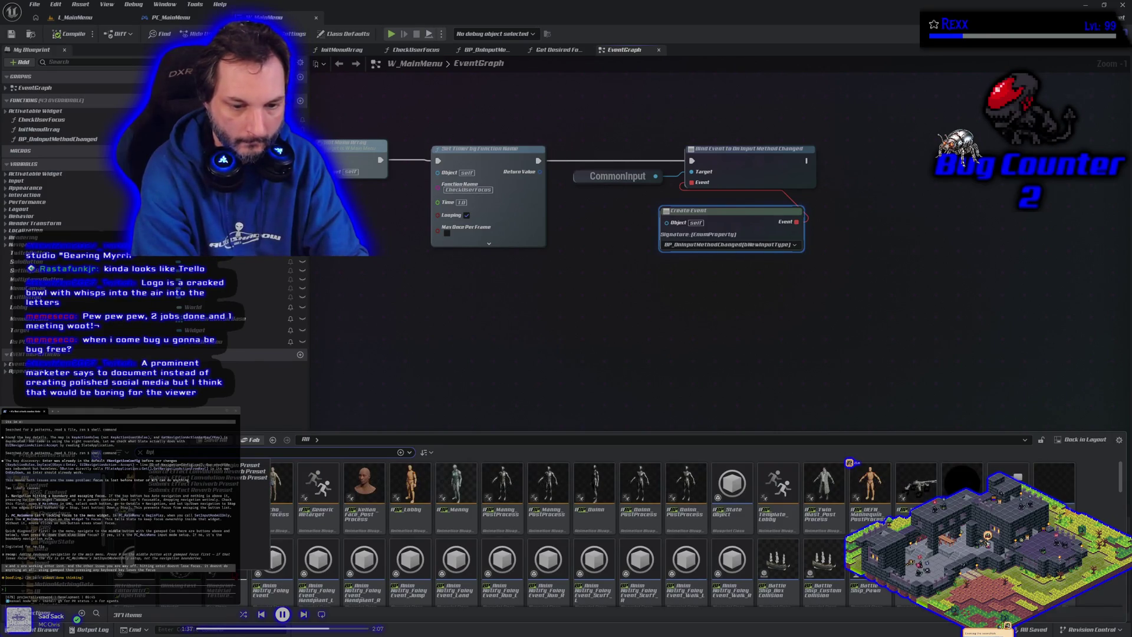
text(_mn)
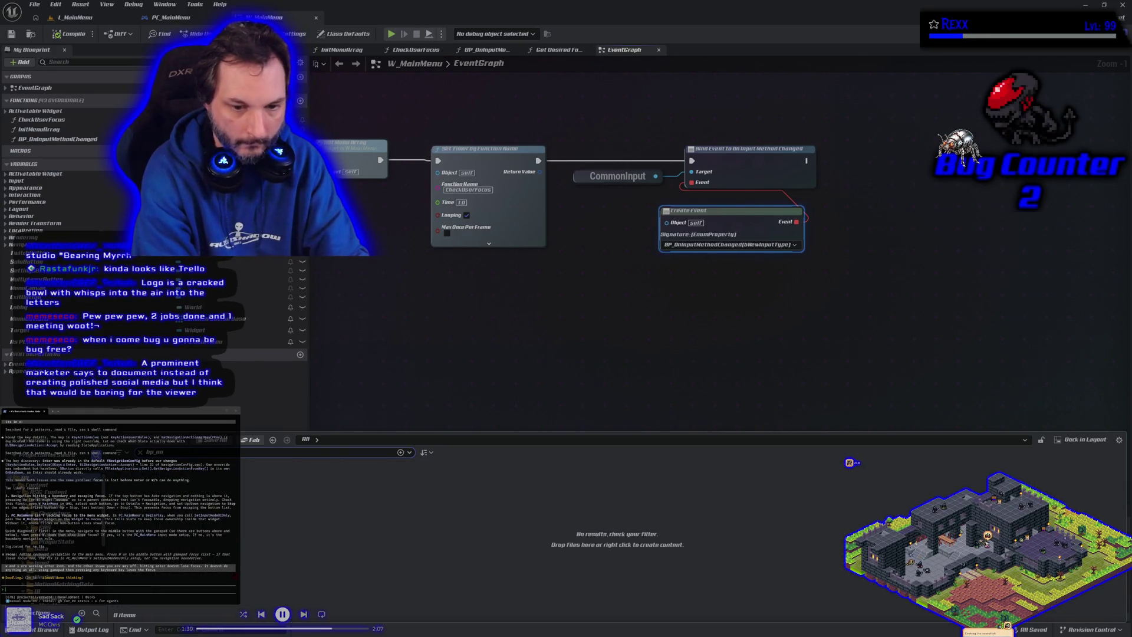
key(BackSpace)
key(BackSpace)
text(o)
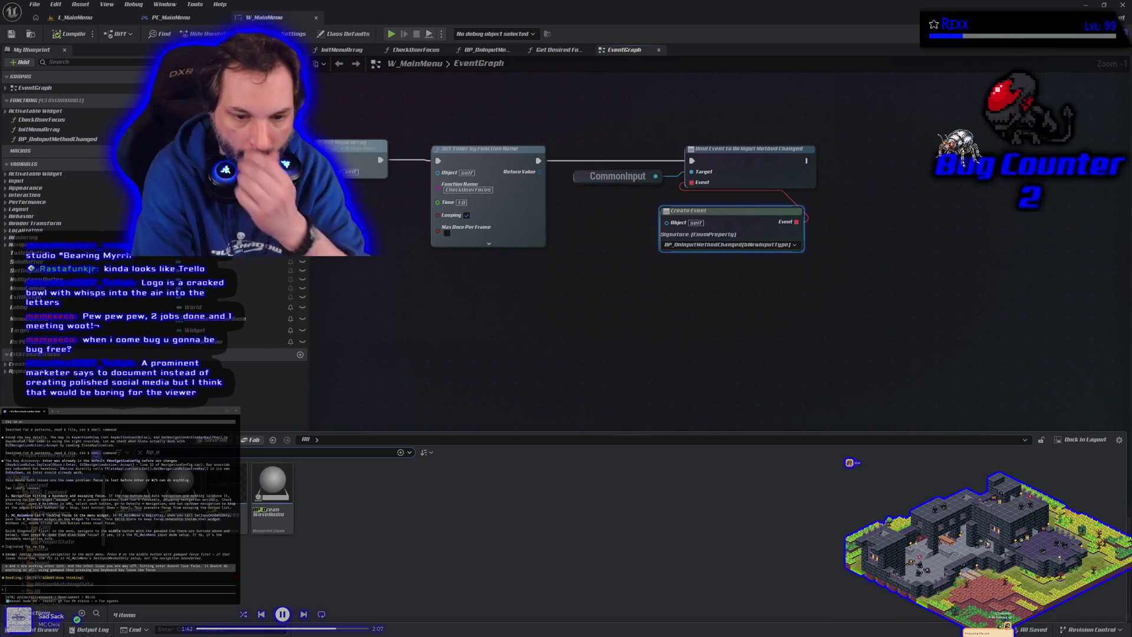
key(BackSpace)
key(BackSpace)
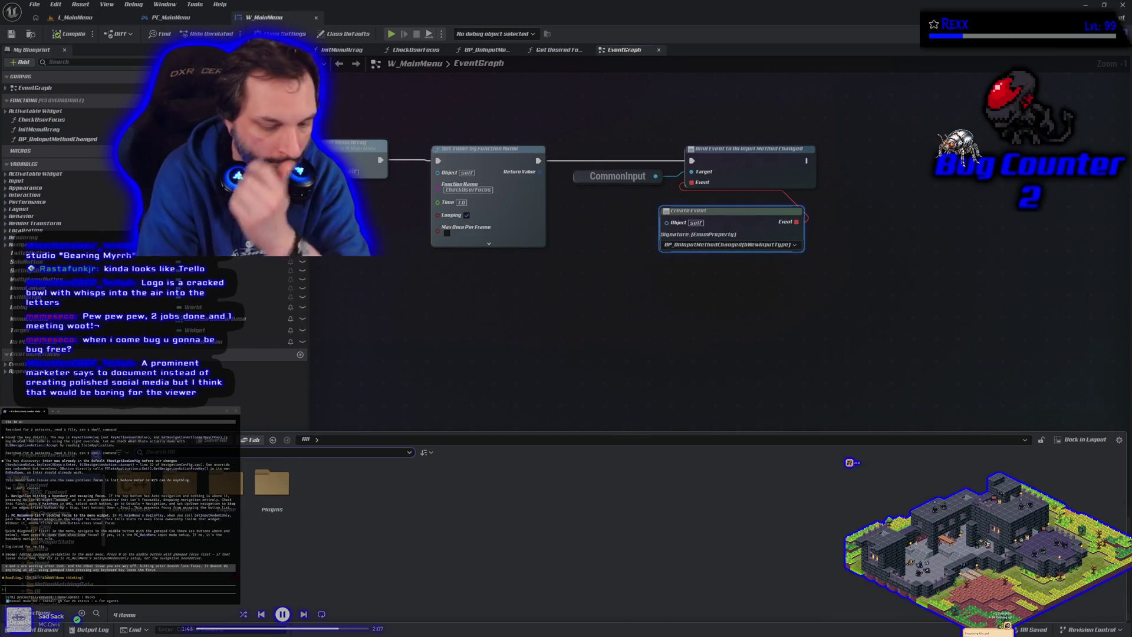
key(BackSpace)
key(BackSpace)
Search for 'oninputchanged', review the CommonInput results, then close the Content Drawer.
text(oninpu)
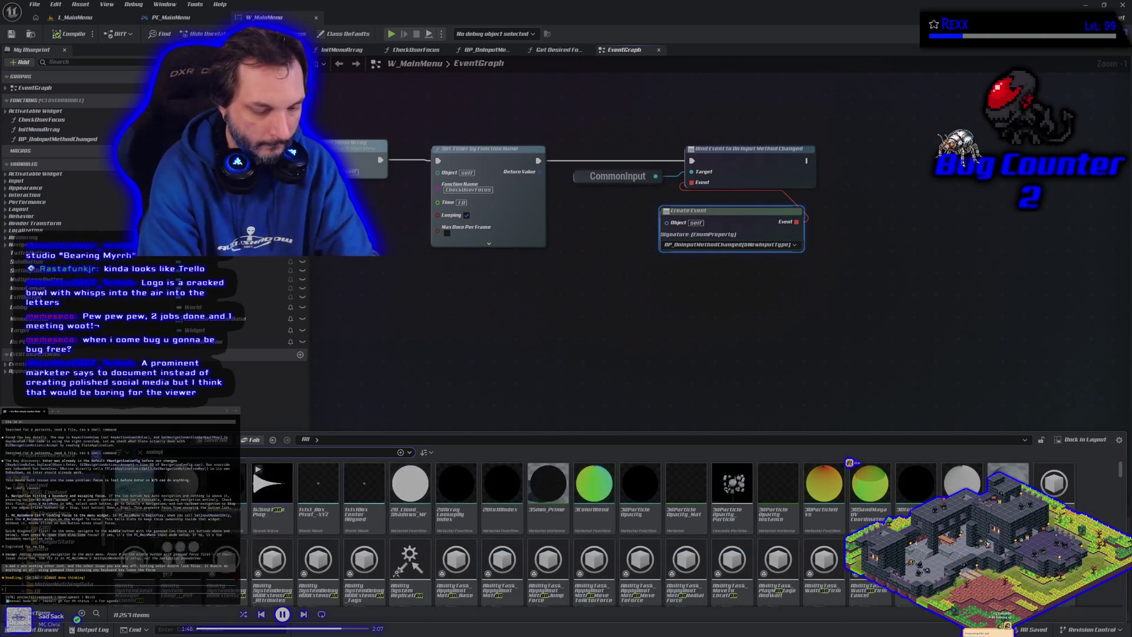
text(tchang)
key(BackSpace)
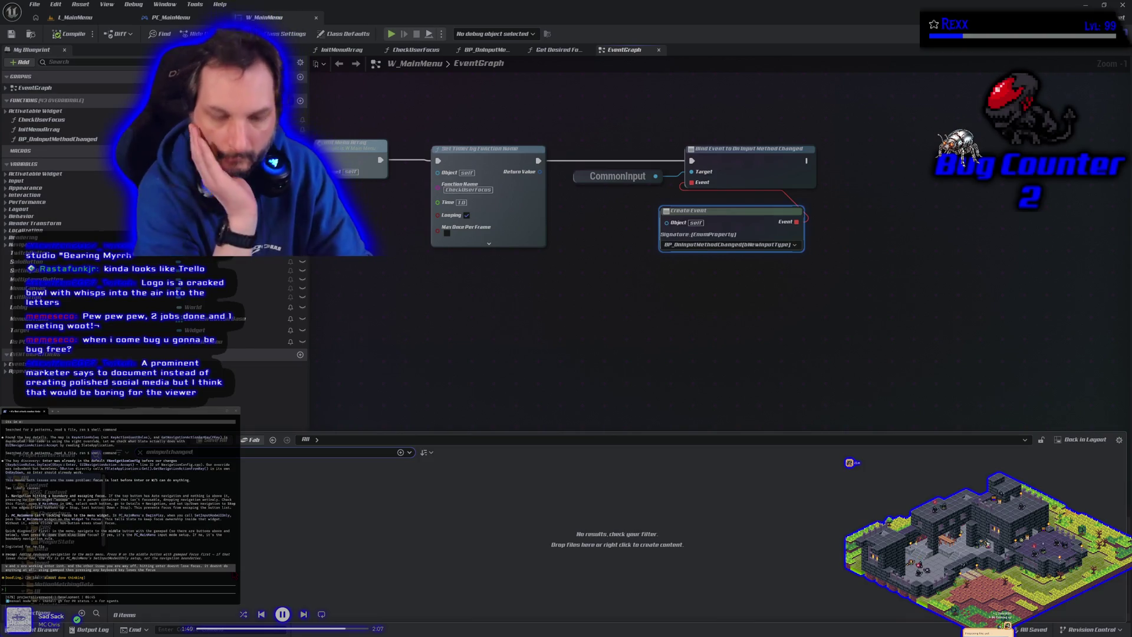
key(BackSpace)
key(BackSpace)
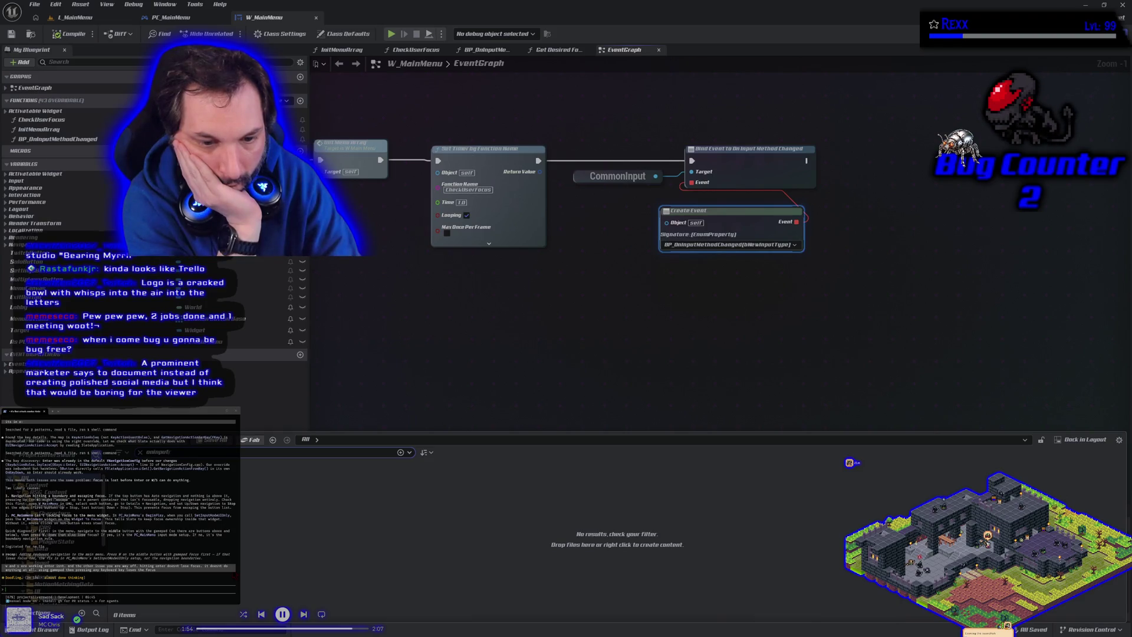
key(BackSpace)
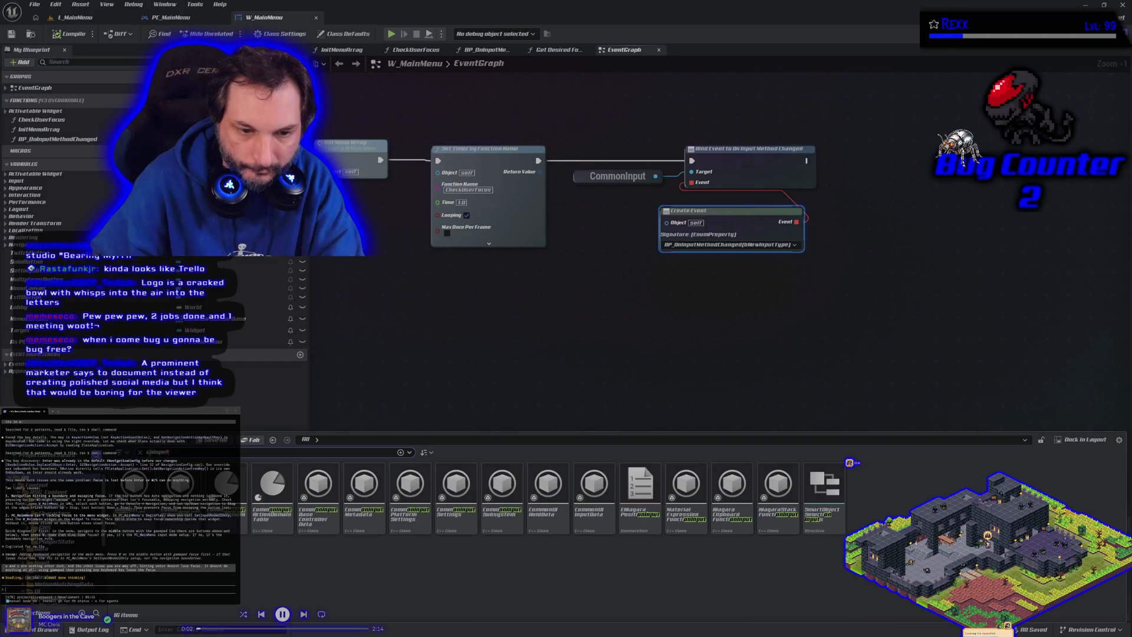
click(520, 313)
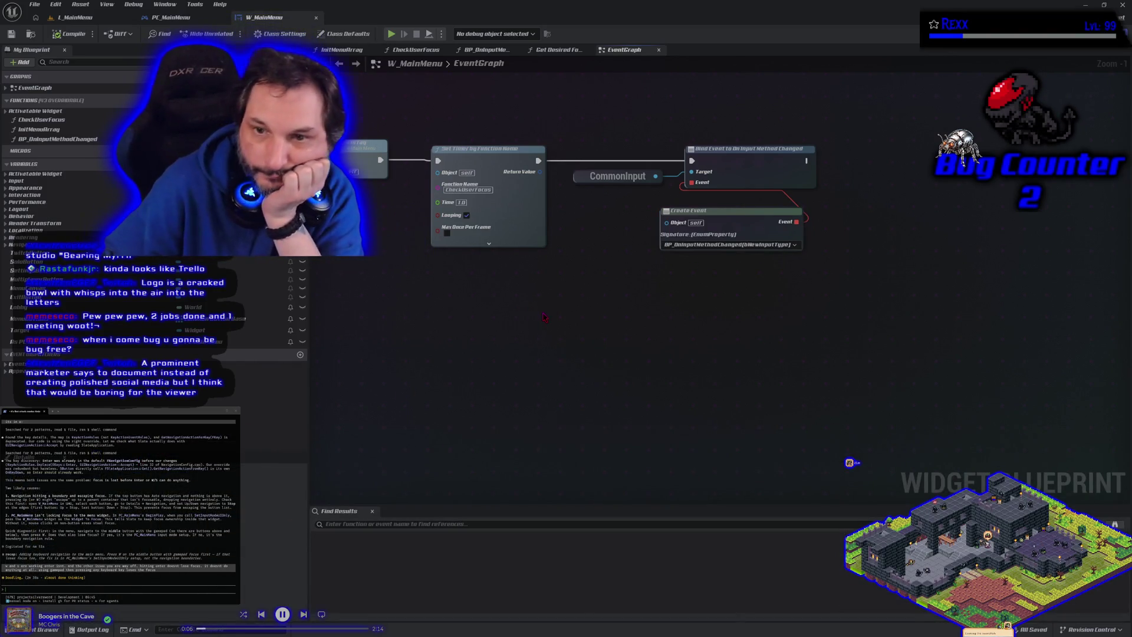
Zoom W_MainMenu's EventGraph out to Zoom -4, select the CommonInput node, and toggle the Content Drawer.
drag(543, 317, 620, 316)
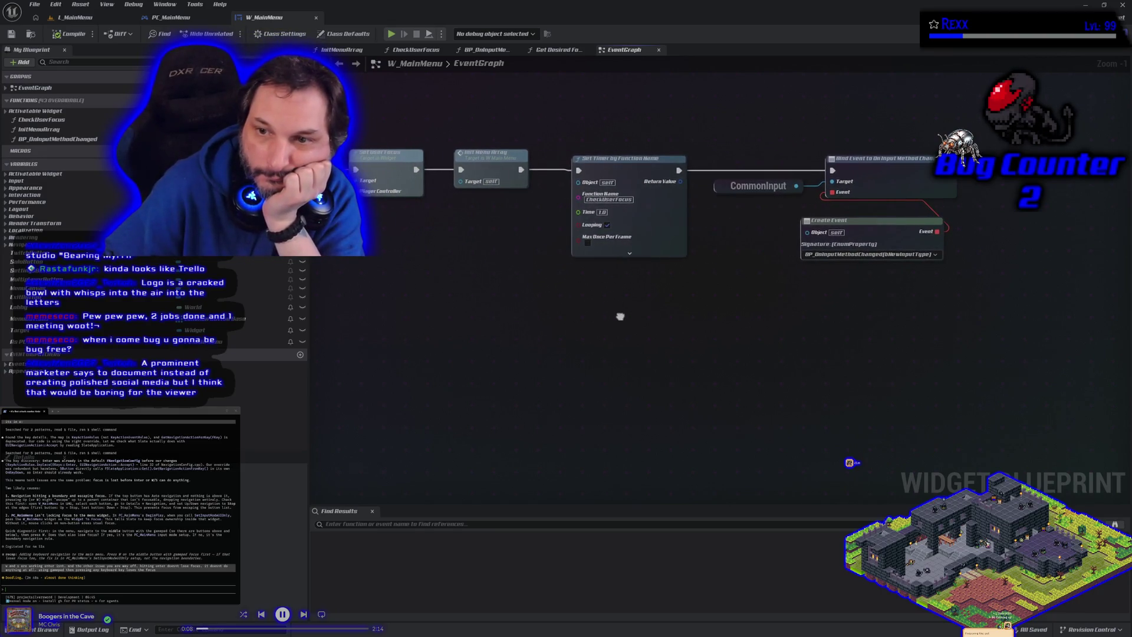
scroll(621, 320, down, 2)
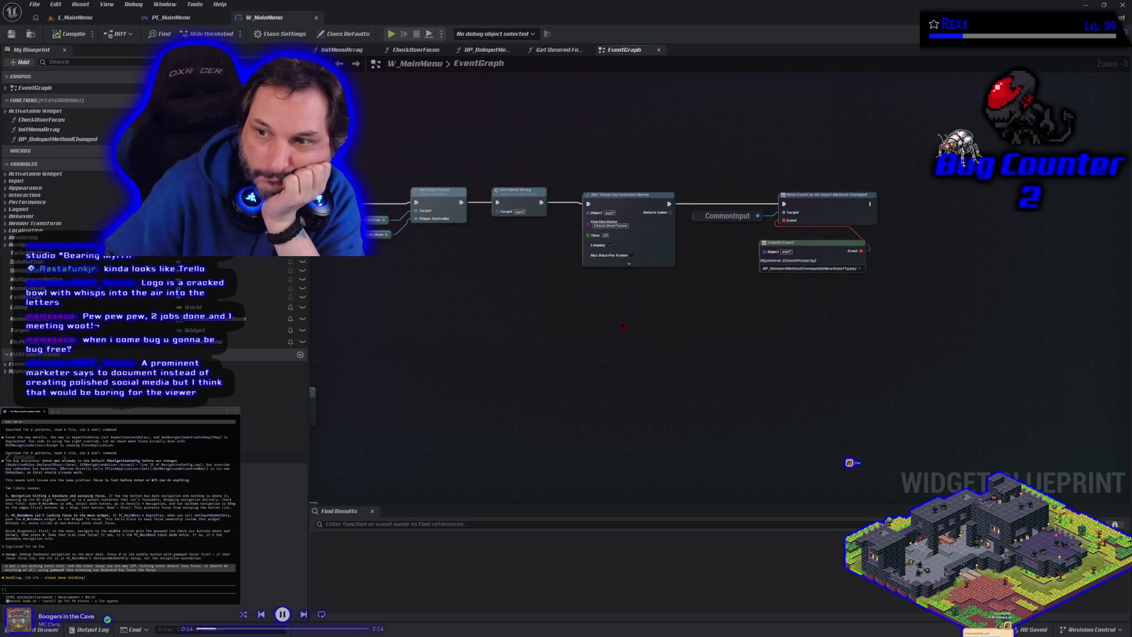
scroll(621, 324, down, 1)
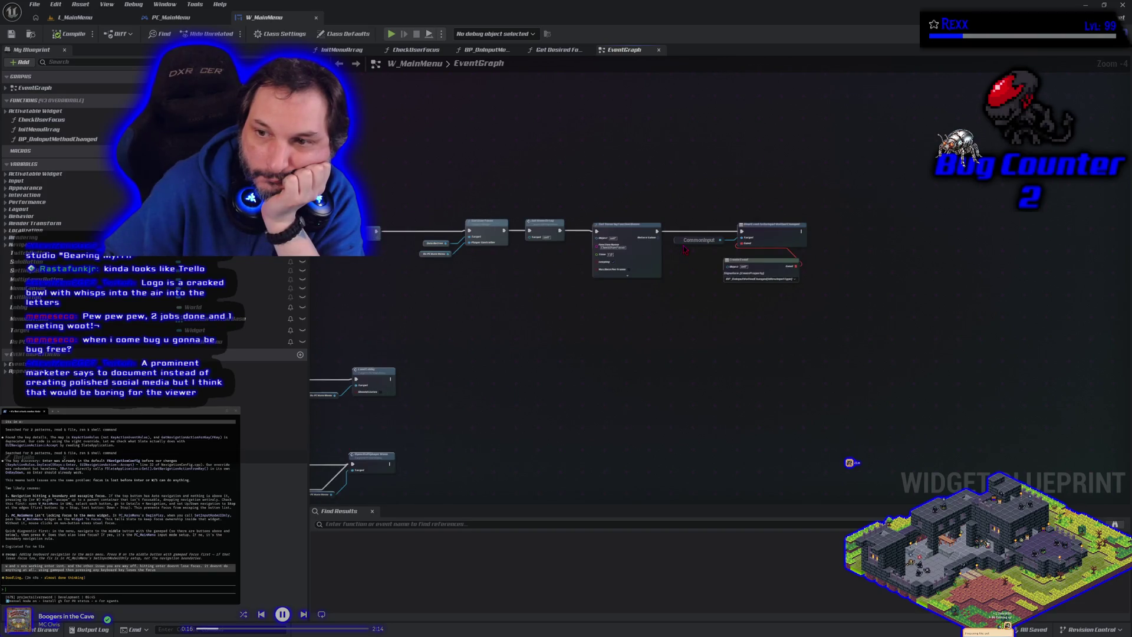
click(683, 242)
mouse_move(521, 442)
mouse_down()
mouse_move(514, 410)
mouse_move(703, 316)
mouse_move(692, 332)
mouse_up()
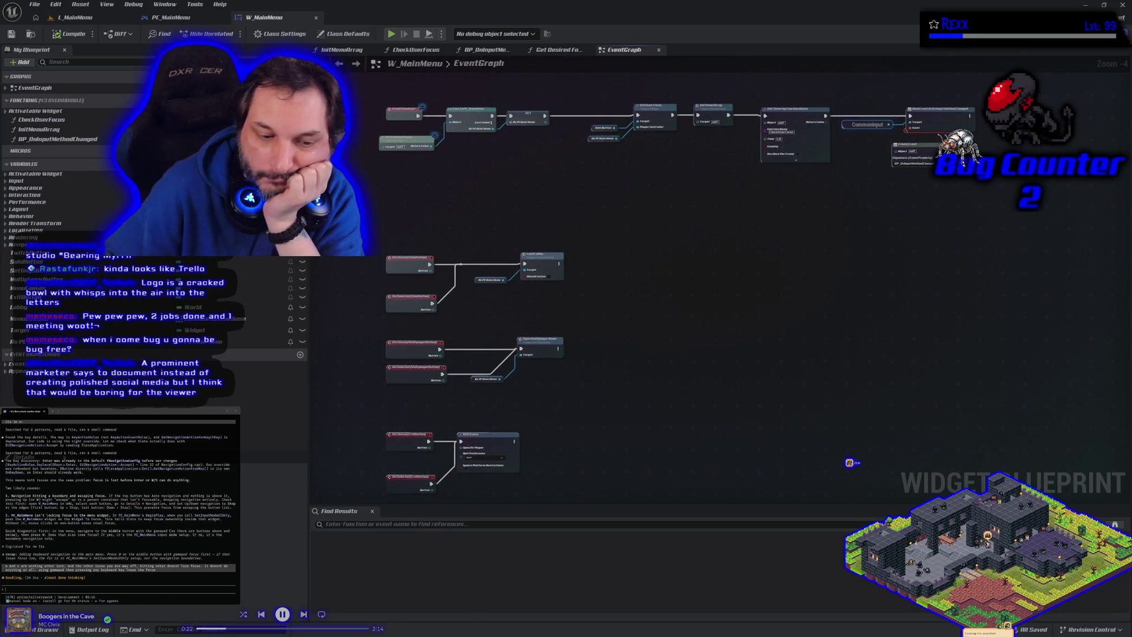
key(ctrl+space)
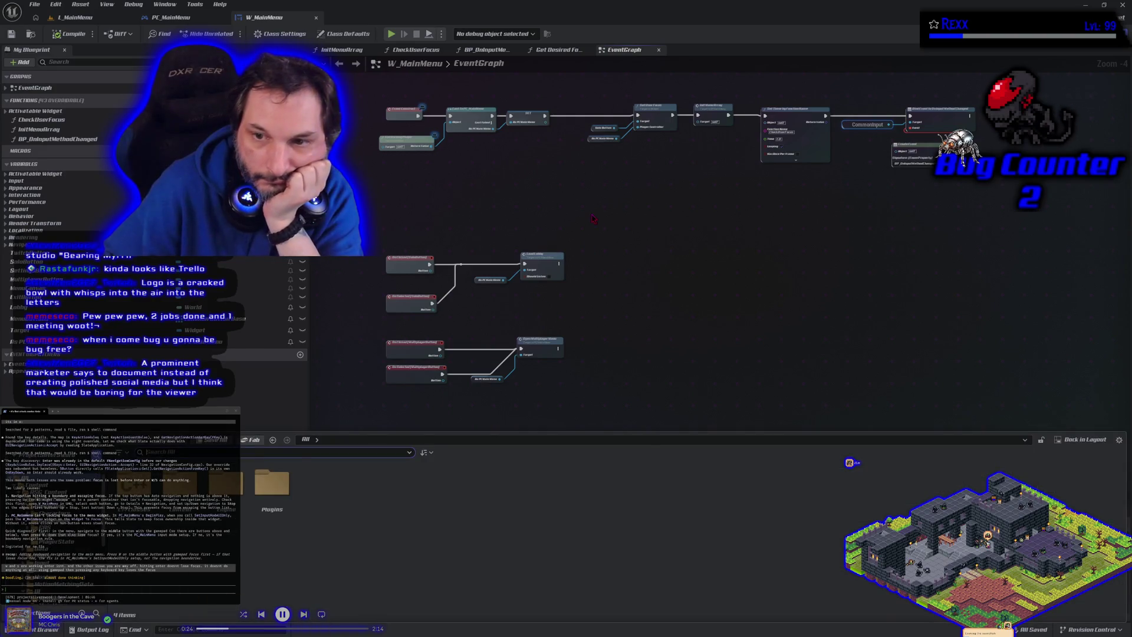
click(594, 219)
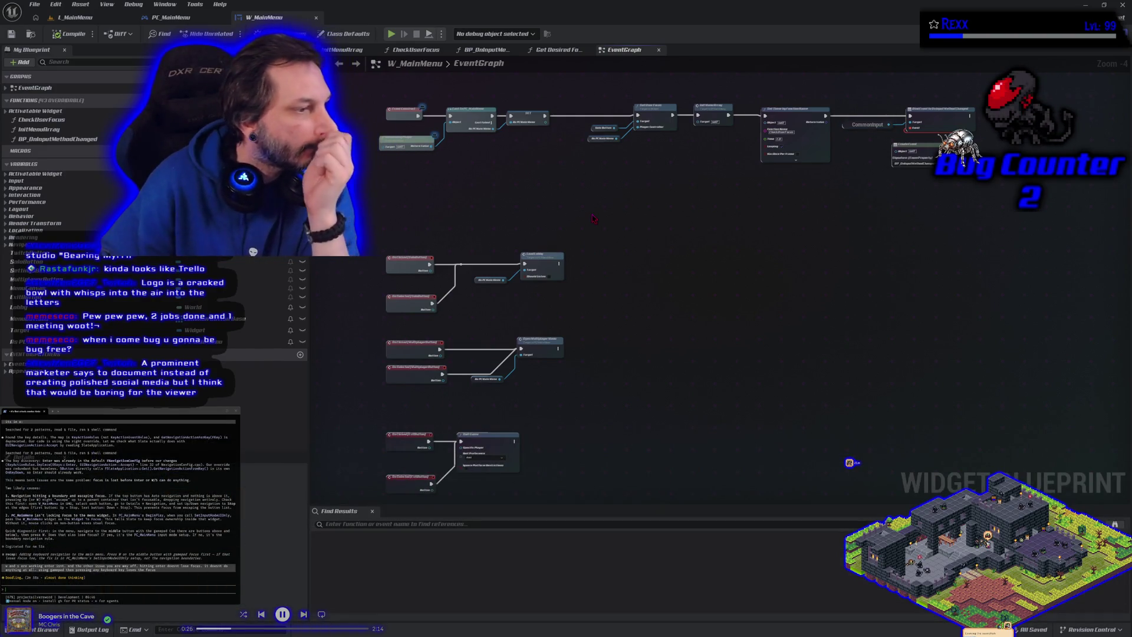
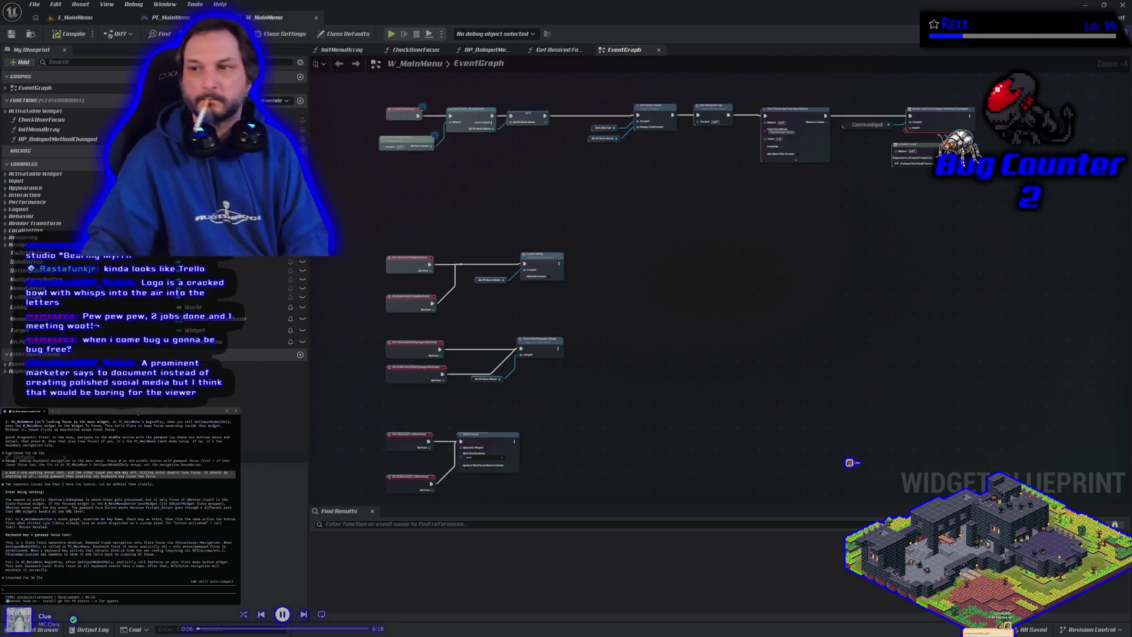
Search W_MainMenu's graph for a 'begin' node without adding one, then move to PC_MainMenu's Event Graph.
drag(518, 149, 509, 299)
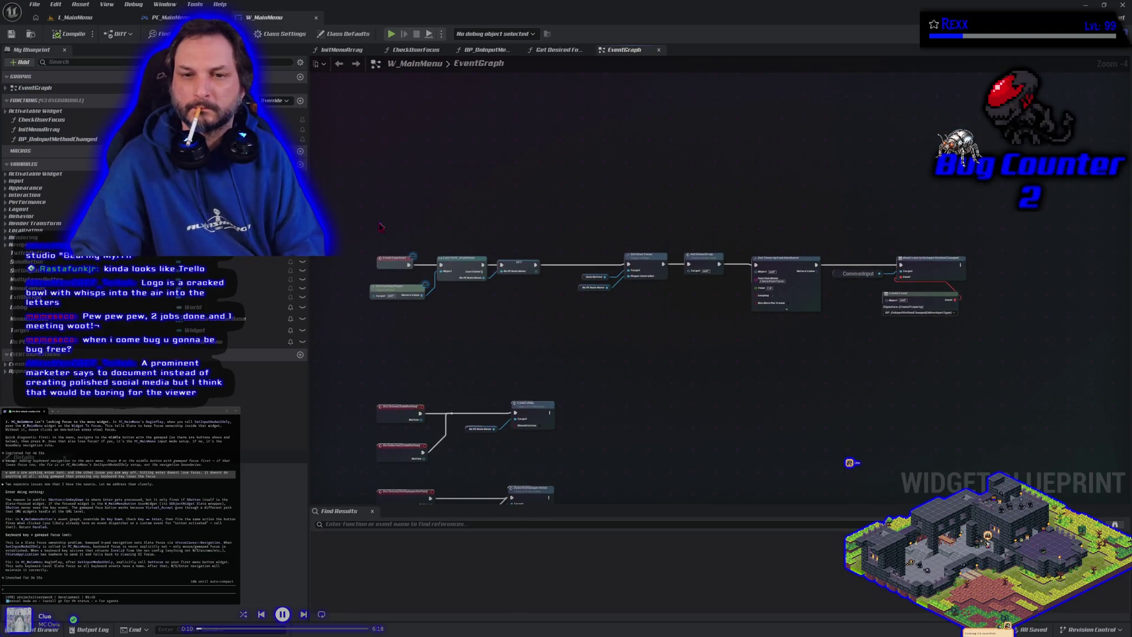
right_click(373, 186)
text(begin pla)
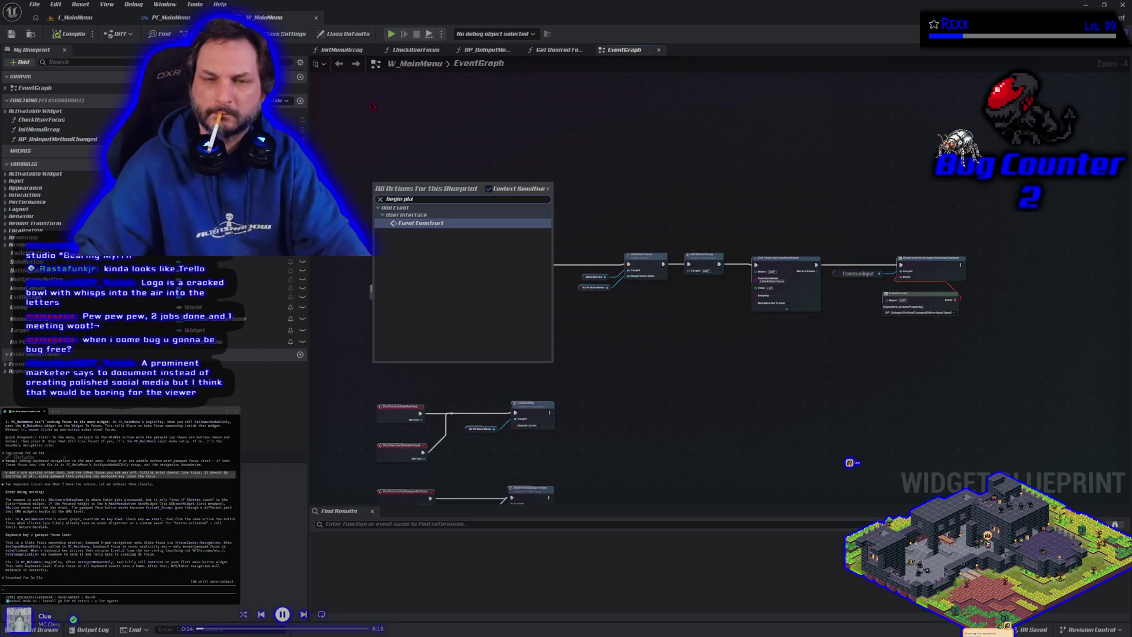
click(433, 126)
drag(465, 187, 476, 159)
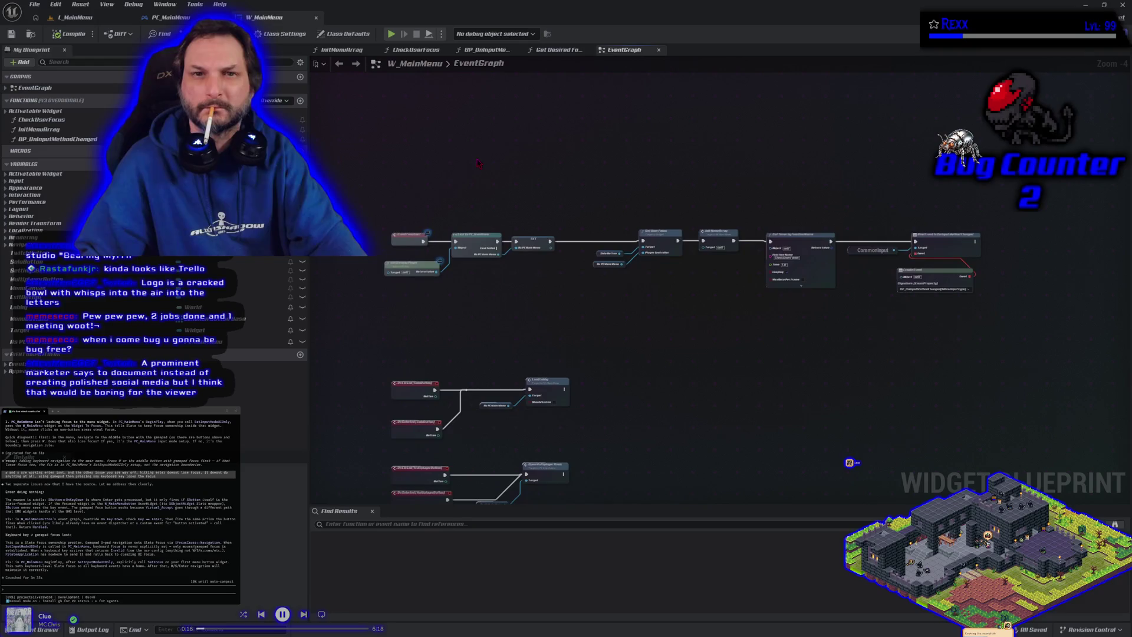
click(165, 24)
mouse_move(329, 329)
mouse_down()
mouse_move(286, 391)
mouse_move(283, 463)
mouse_up()
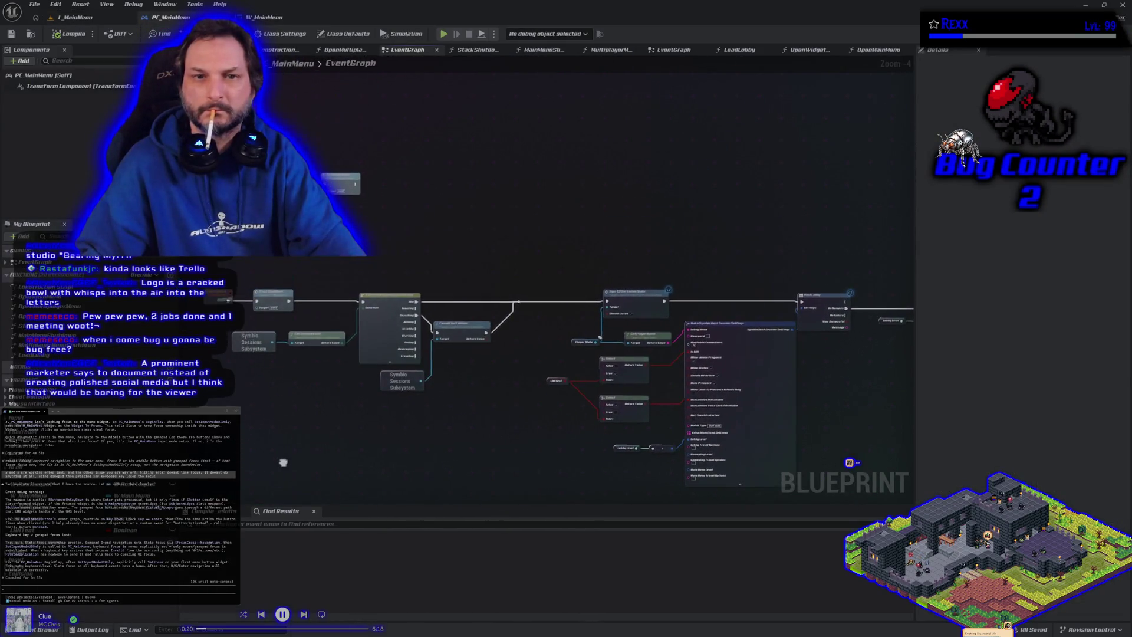
Open PC_MainMenu's OpenMainMenu function and inspect its Set Input Mode and Show Mouse Cursor nodes.
scroll(450, 326, up, 5)
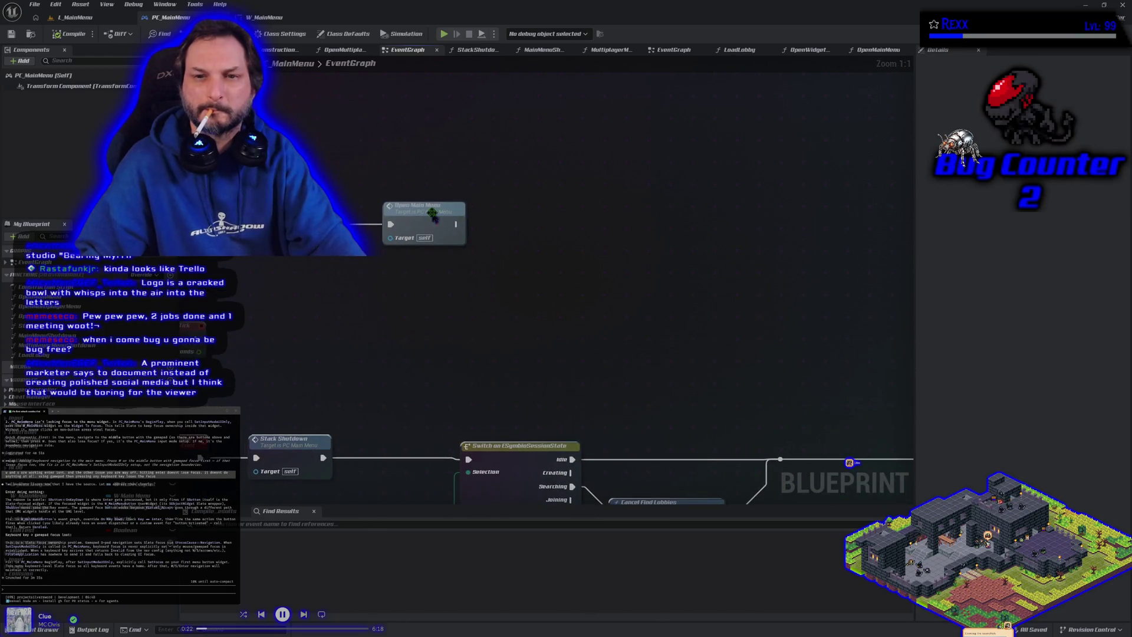
double_click(434, 217)
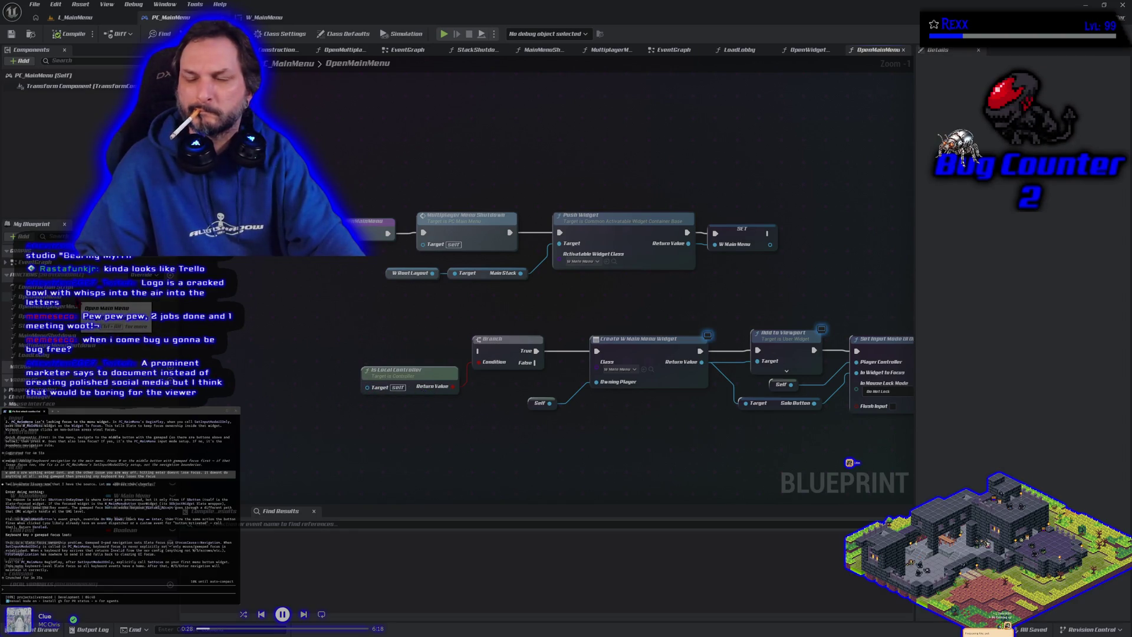
scroll(353, 328, down, 4)
scroll(352, 328, up, 4)
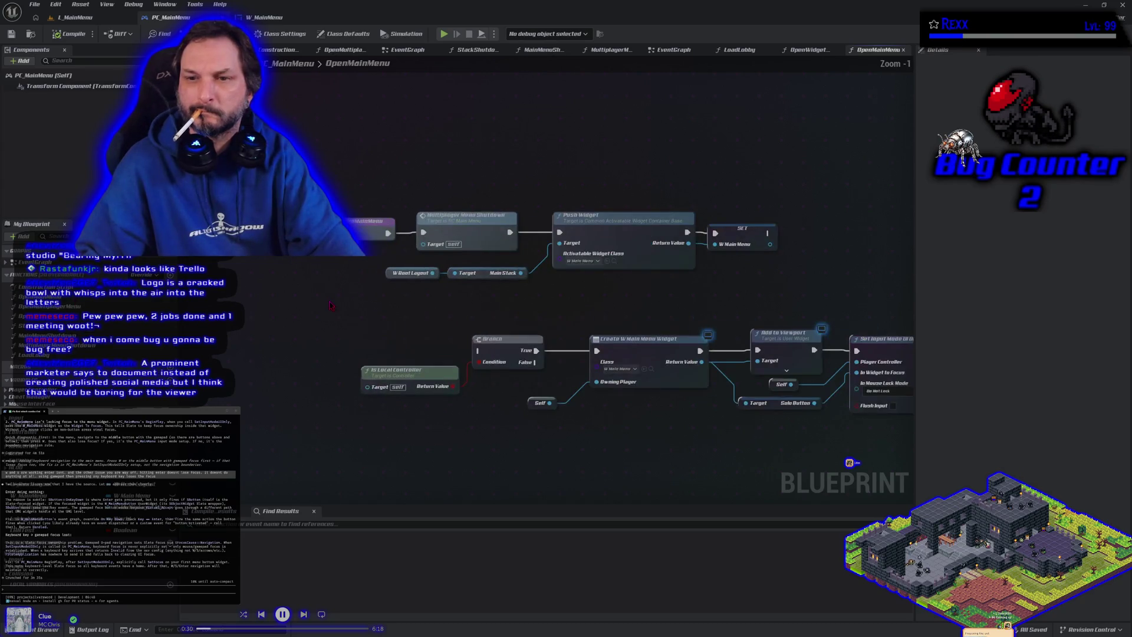
mouse_move(369, 326)
mouse_down()
mouse_move(264, 288)
mouse_move(3, 257)
mouse_move(258, 303)
mouse_up()
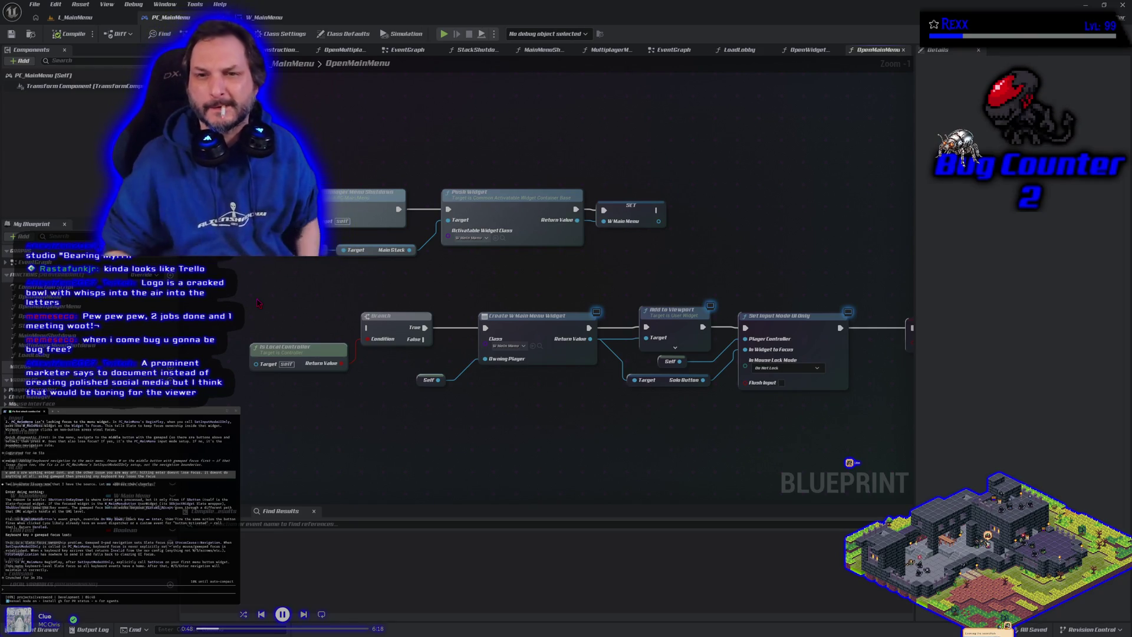
mouse_move(565, 441)
mouse_down()
mouse_move(480, 399)
mouse_move(535, 421)
mouse_up()
scroll(536, 421, down, 1)
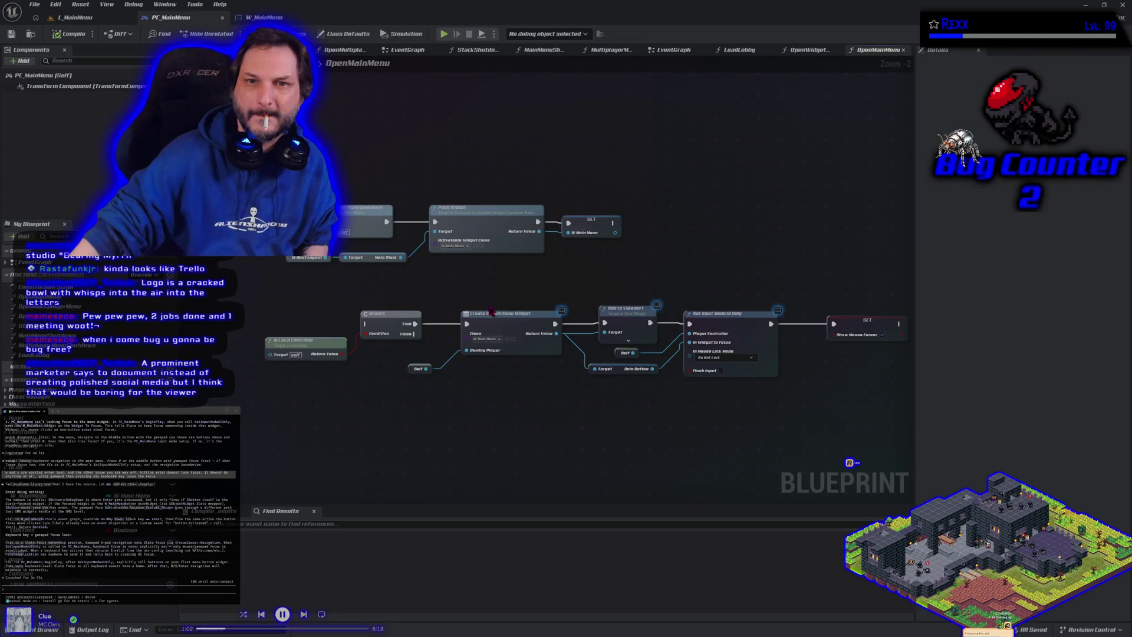
Reopen OpenMainMenu, select all its nodes and paste them as text into the terminal.
click(407, 50)
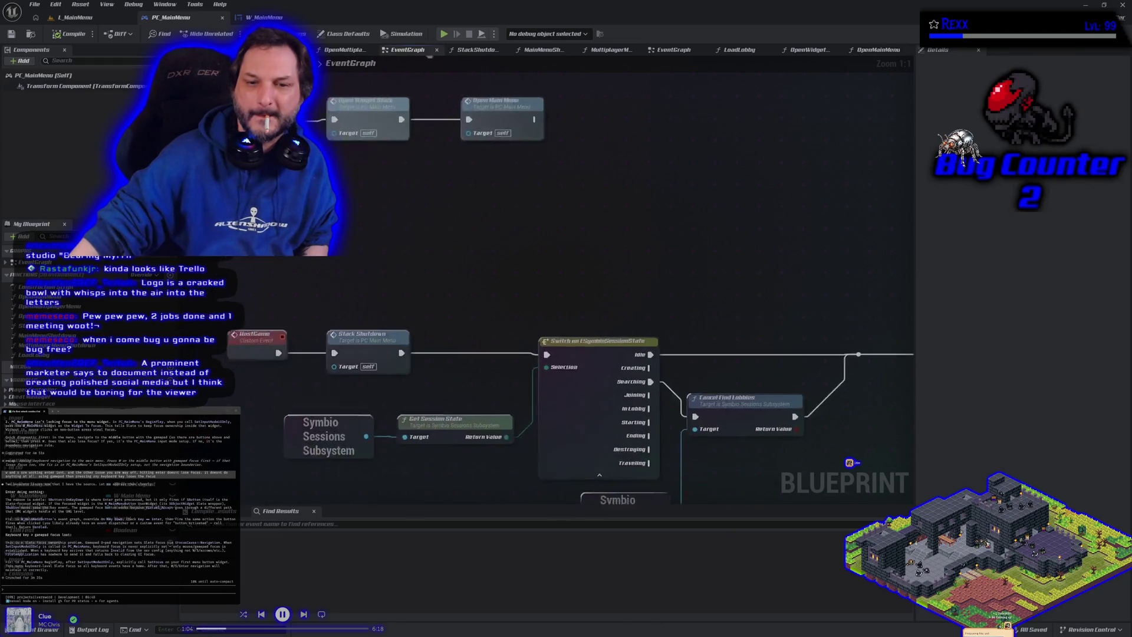
drag(426, 79, 387, 203)
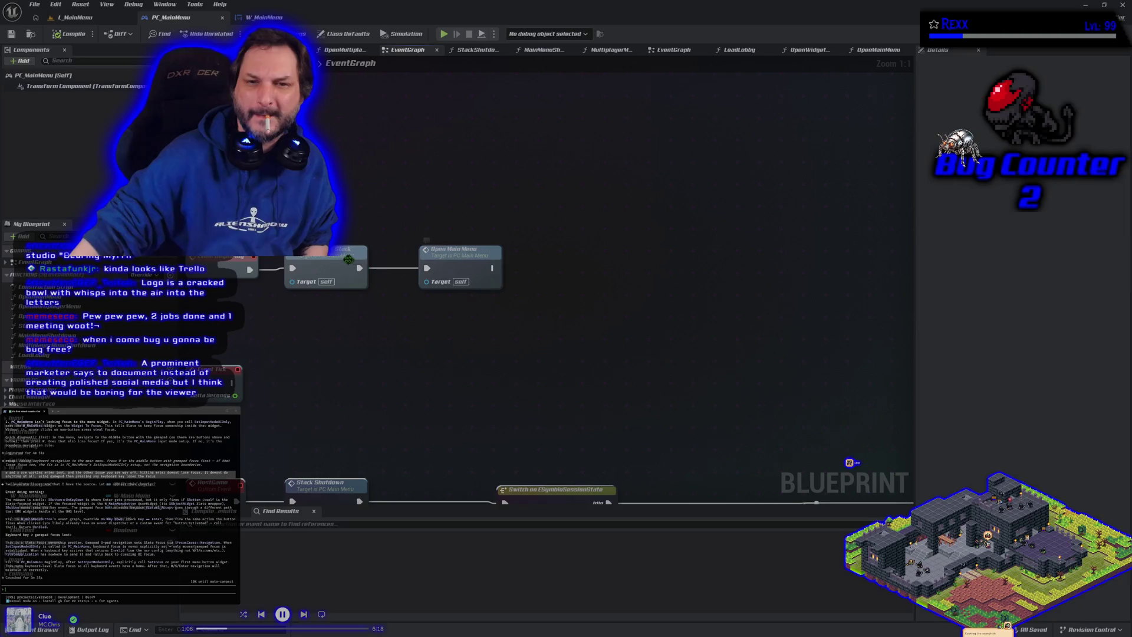
double_click(475, 264)
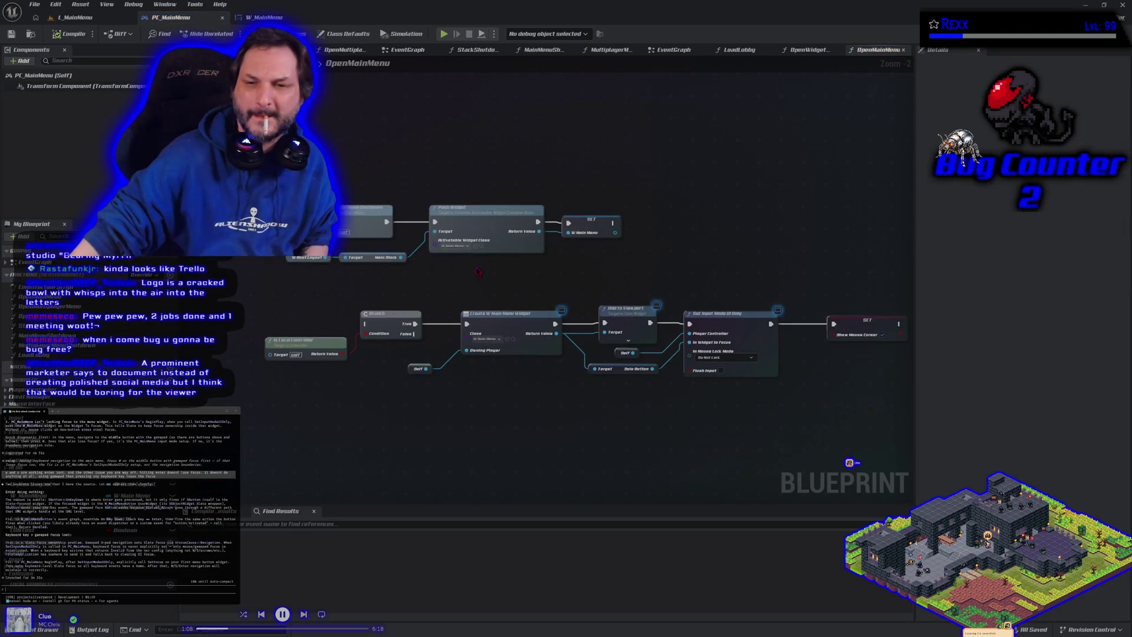
scroll(420, 265, down, 2)
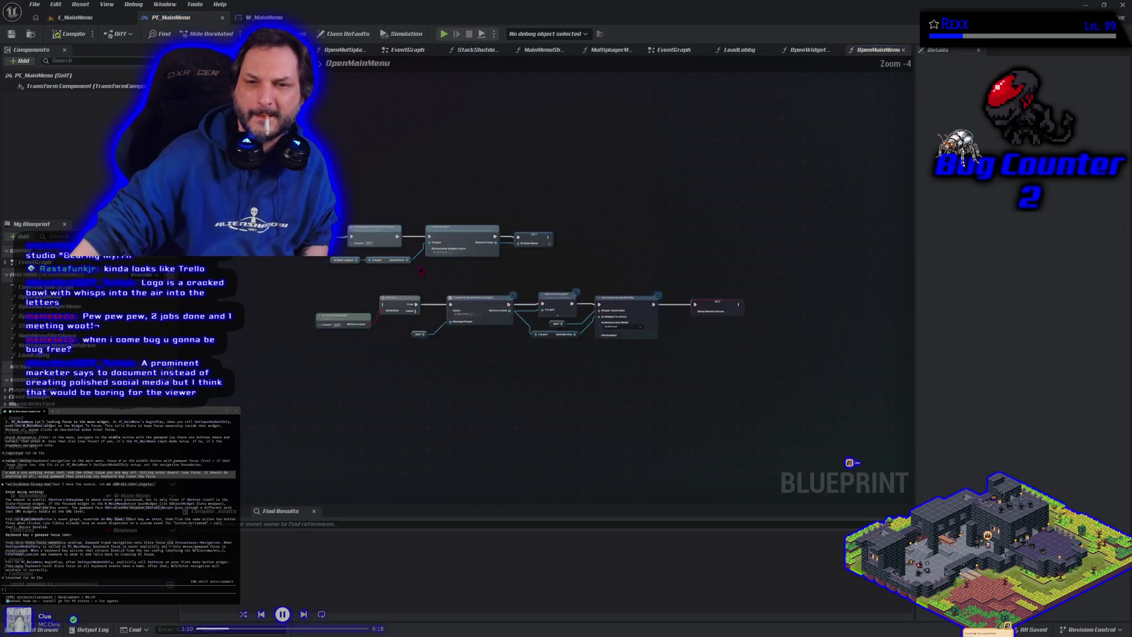
drag(348, 190, 767, 329)
click(678, 383)
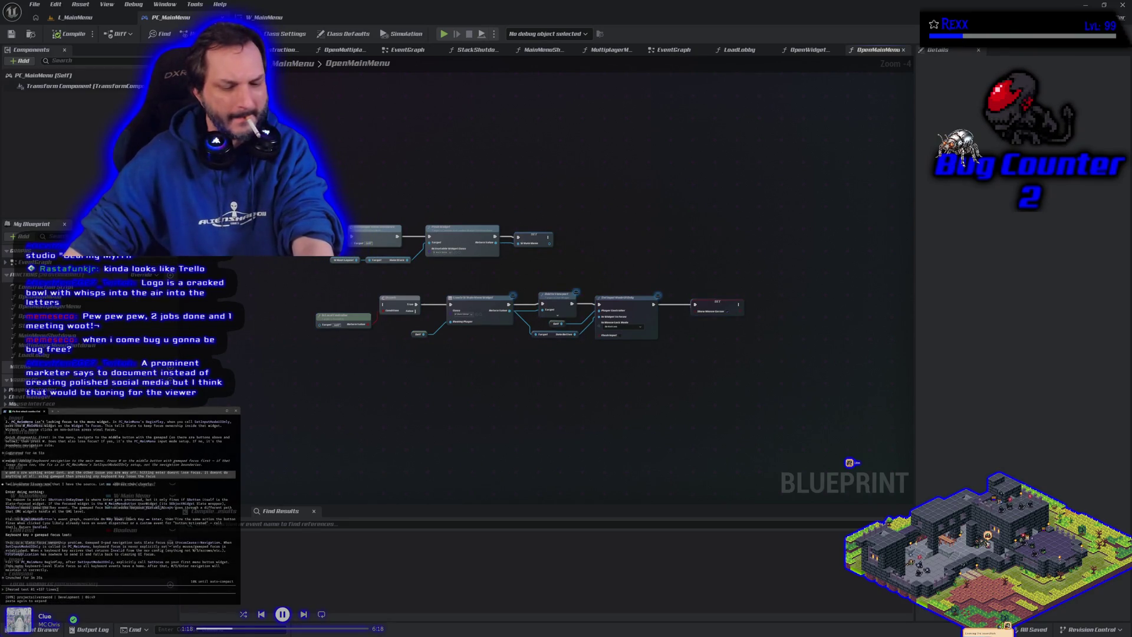
key(ctrl+v)
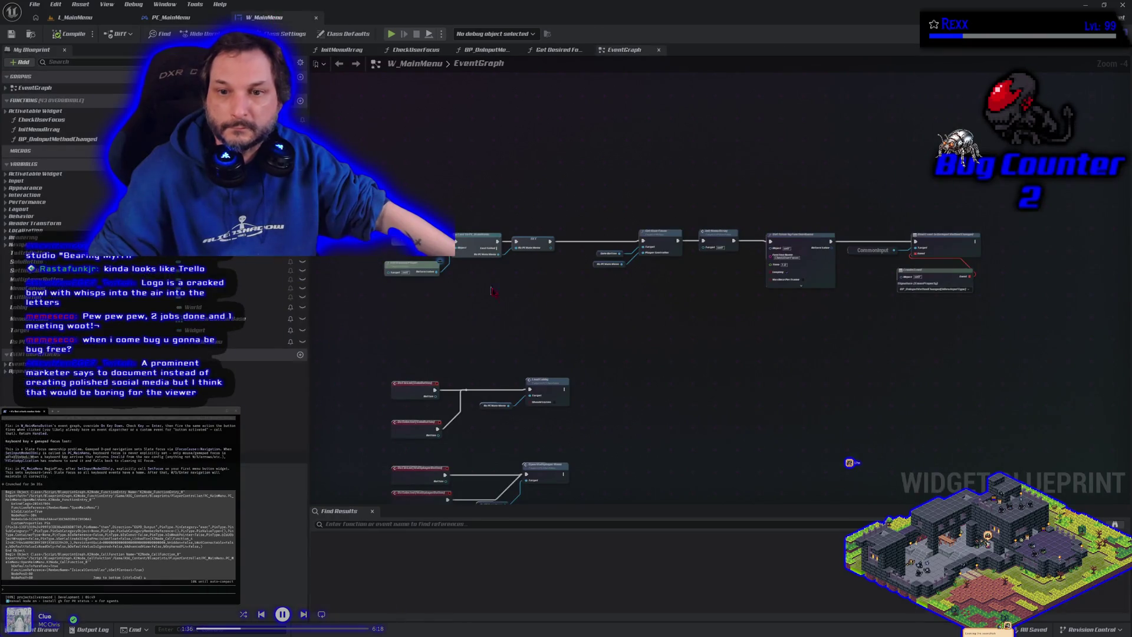
Open the BP_OnInputMethodChanged function from its Create Event node in W_MainMenu.
scroll(488, 288, up, 1)
scroll(472, 292, down, 1)
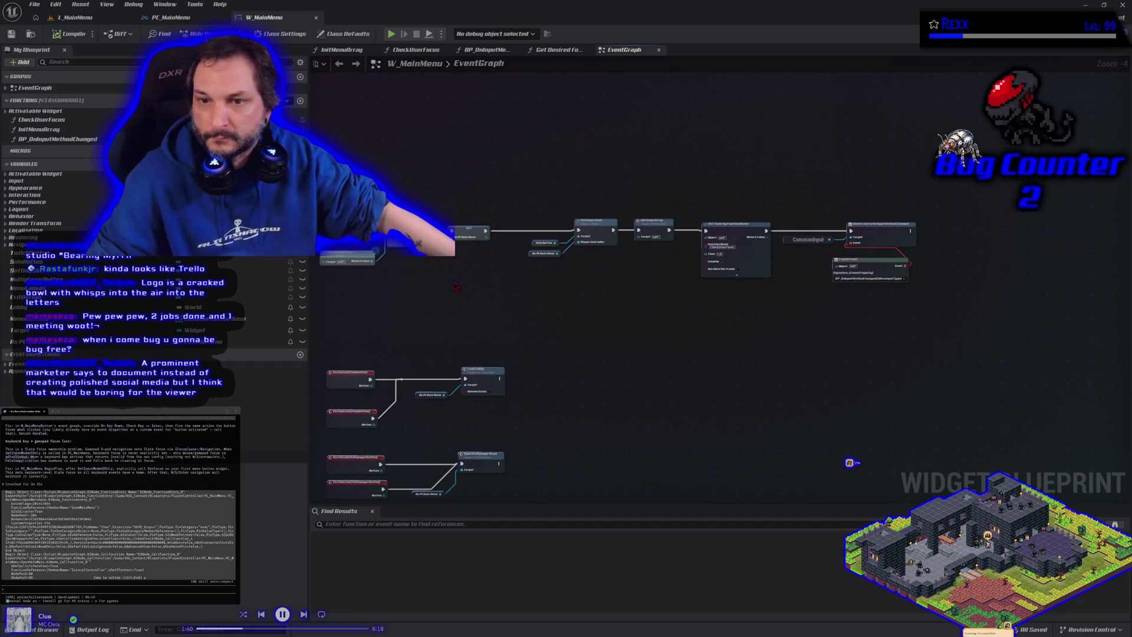
scroll(519, 292, up, 4)
scroll(521, 294, down, 4)
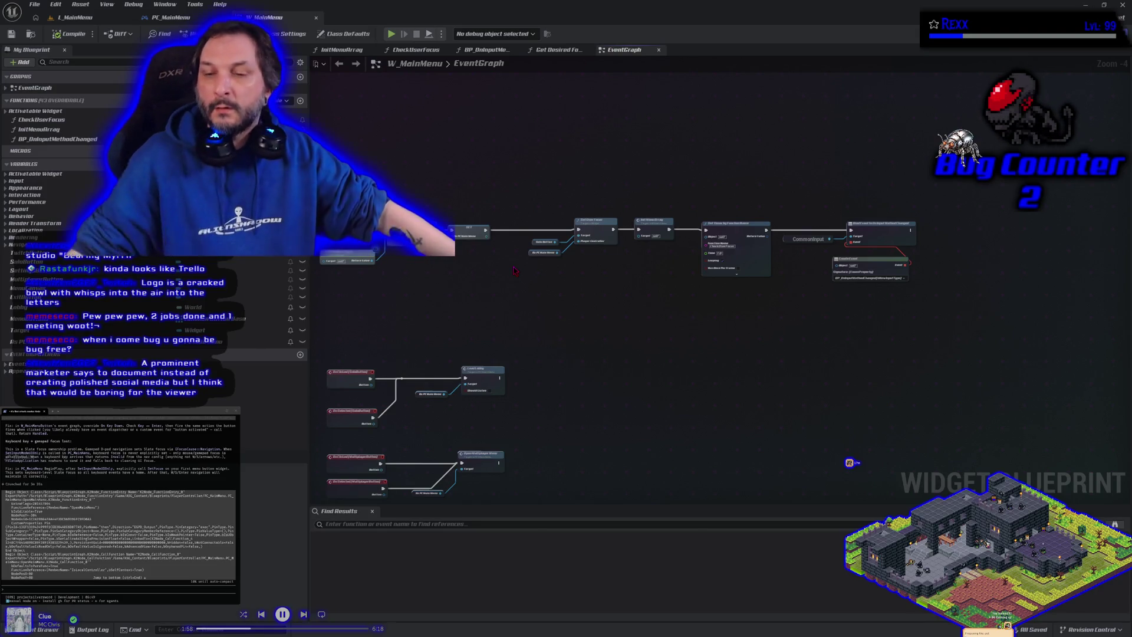
scroll(717, 285, up, 4)
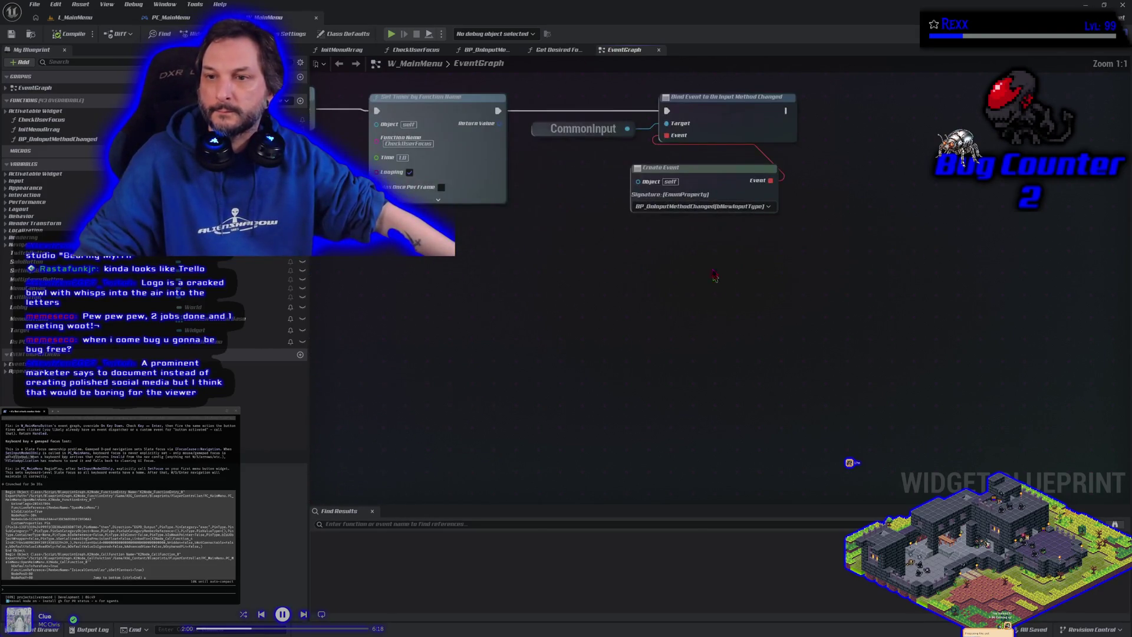
click(733, 202)
drag(734, 202, 783, 317)
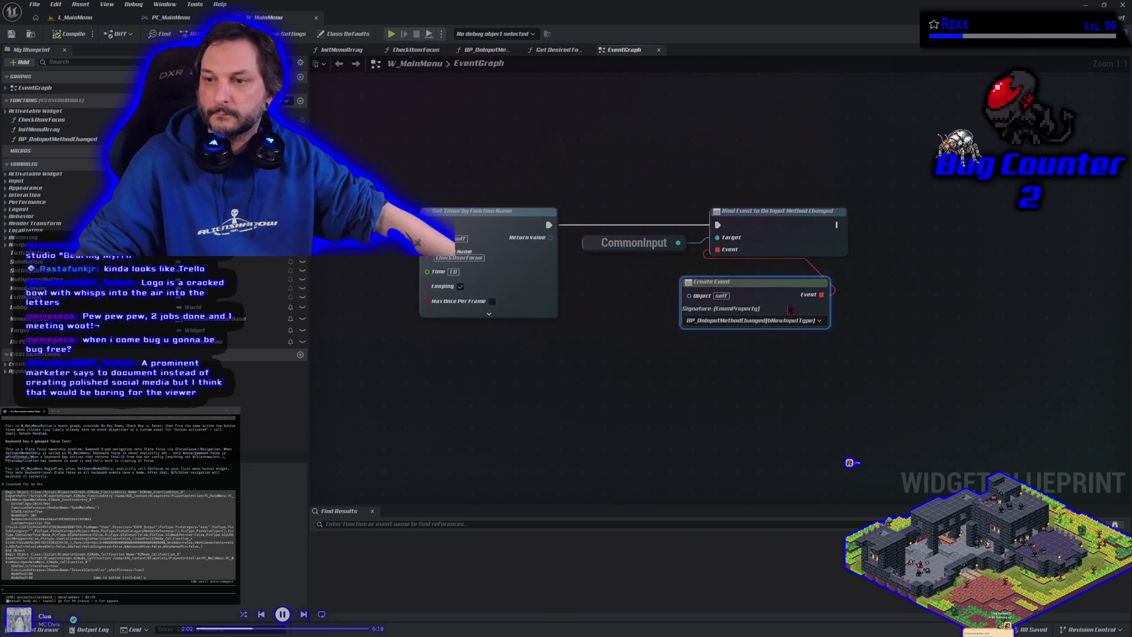
double_click(782, 317)
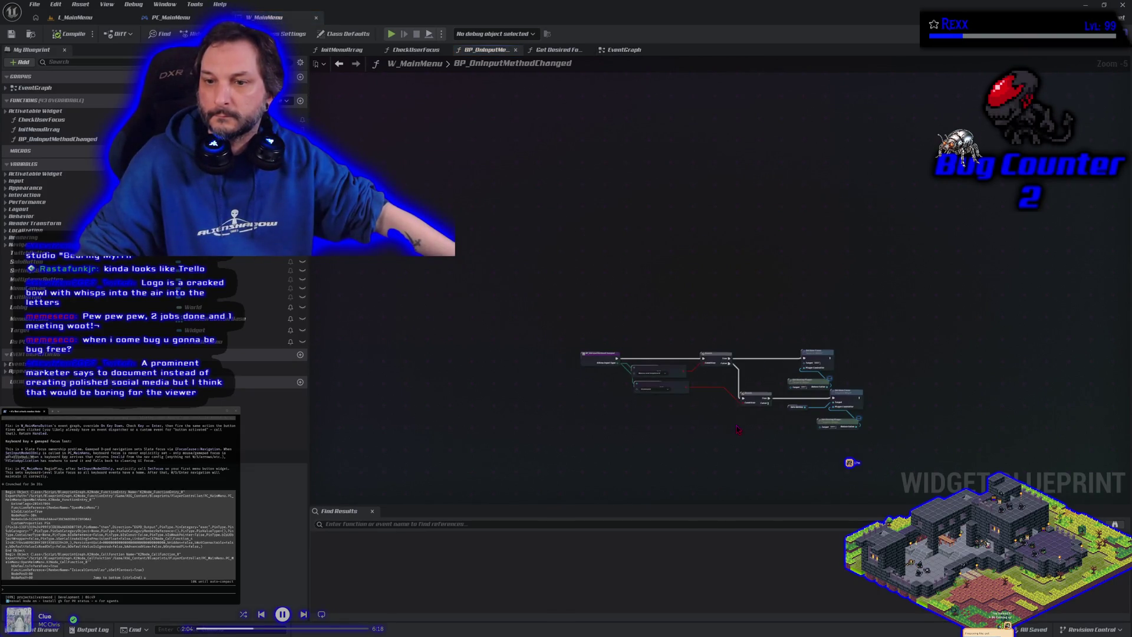
Duplicate the Solo Button node and wire it into the upper Set User Focus Target pin.
scroll(737, 429, up, 3)
drag(462, 359, 559, 354)
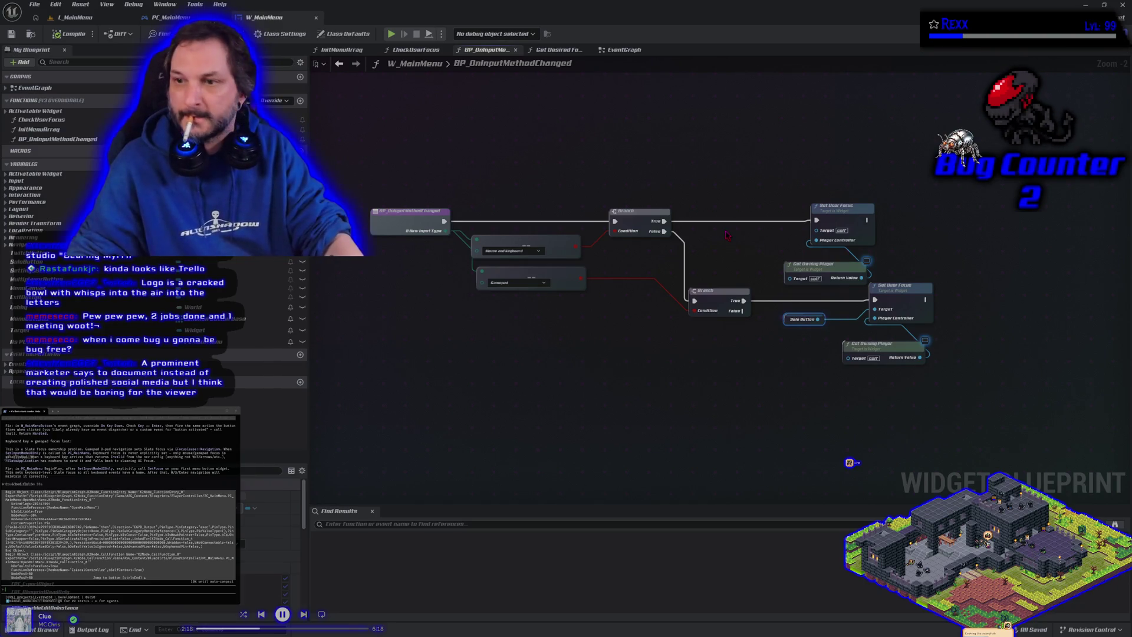
key(ctrl+c)
key(ctrl+v)
drag(754, 234, 816, 230)
Compile and save W_MainMenu, then play the L_MainMenu level in the editor.
click(64, 34)
click(74, 17)
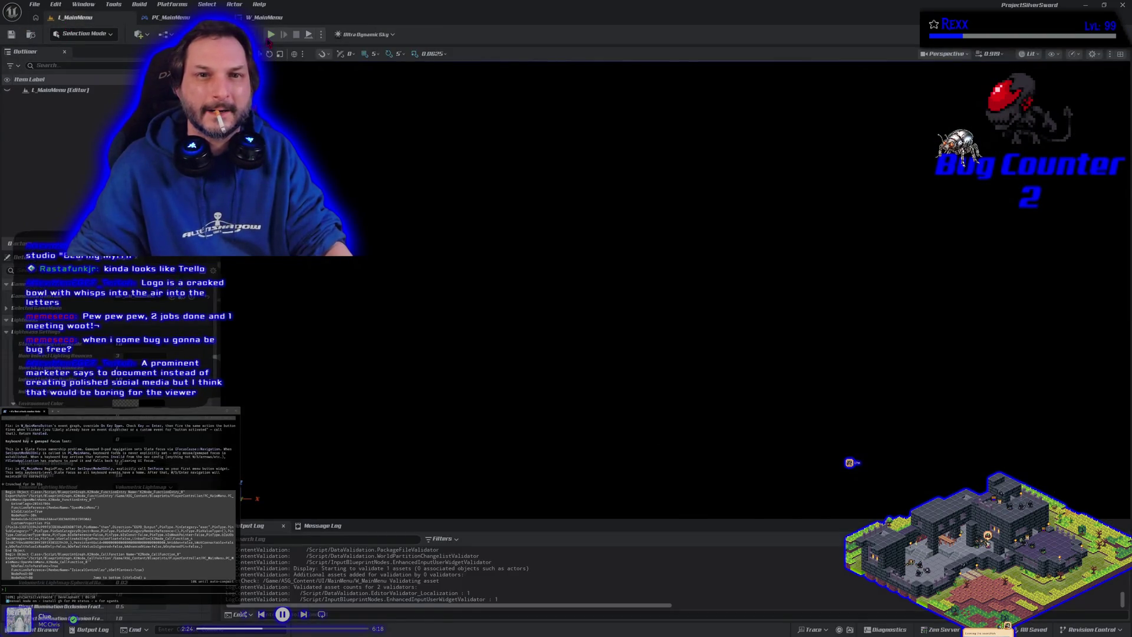
click(269, 37)
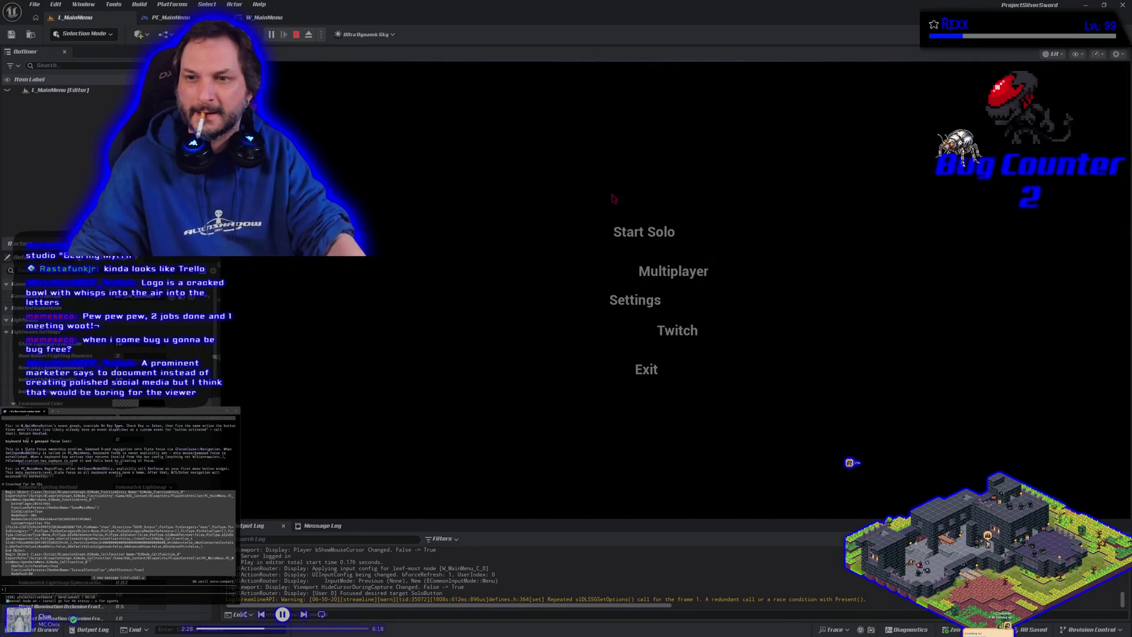
Navigate the menu through Twitch, Multiplayer, Settings and Start Solo with keys, then stop the test.
key(Down)
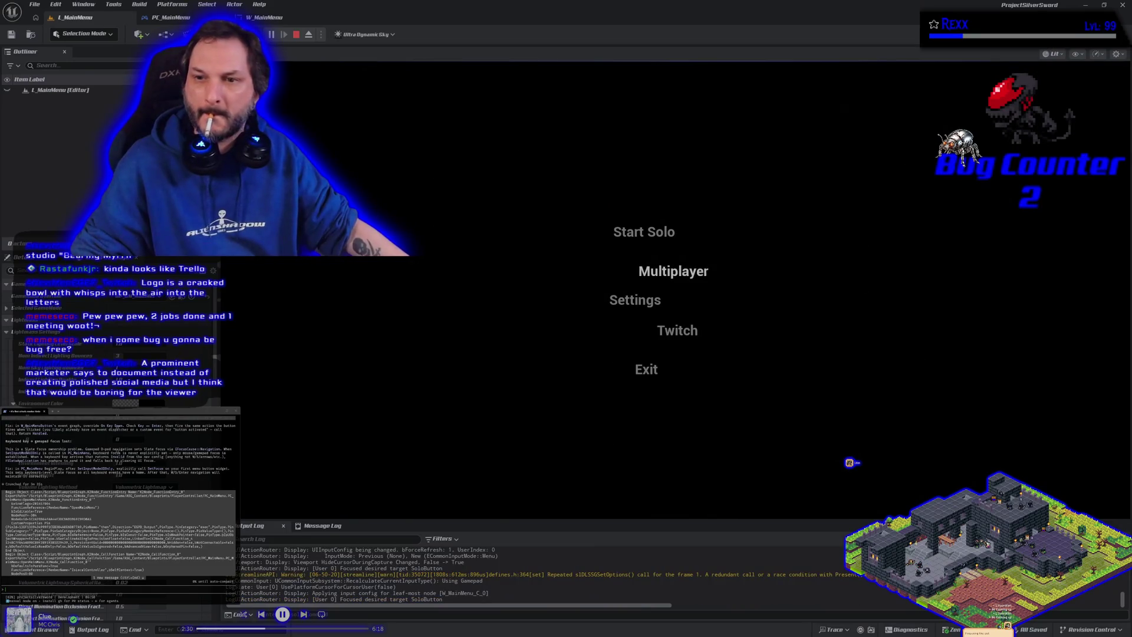
key(Down)
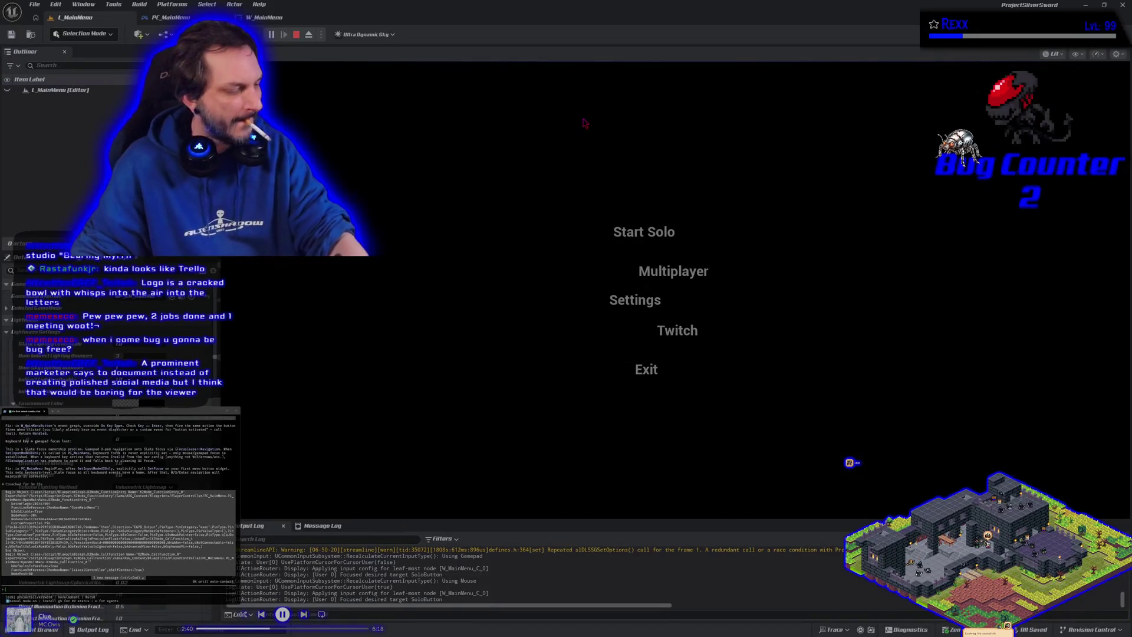
key(s)
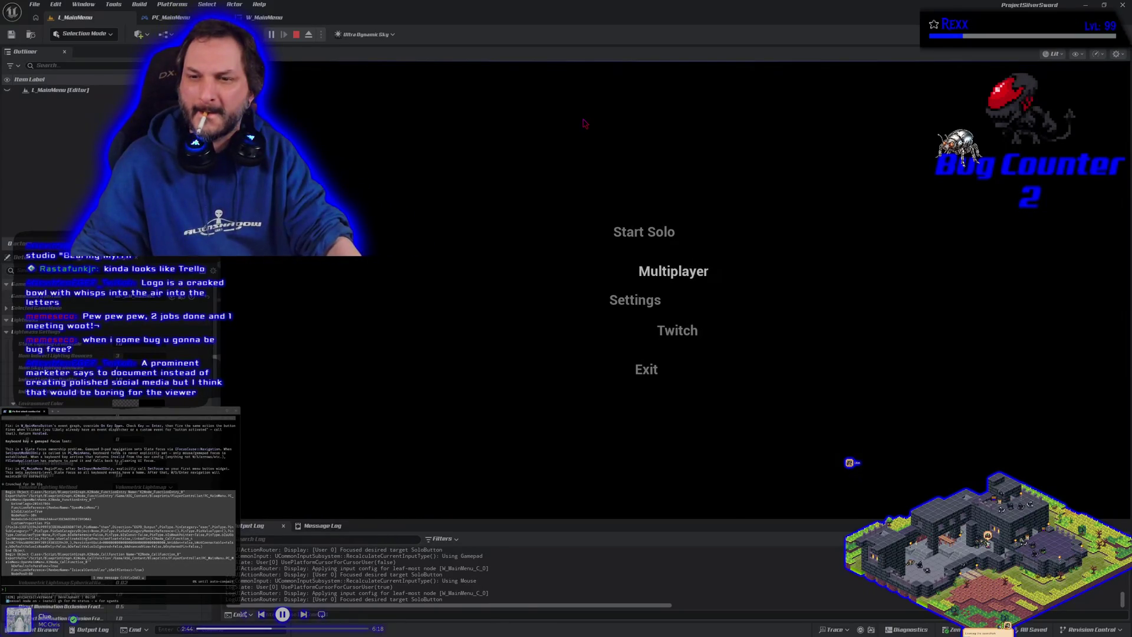
key(s)
key(s)
key(s)
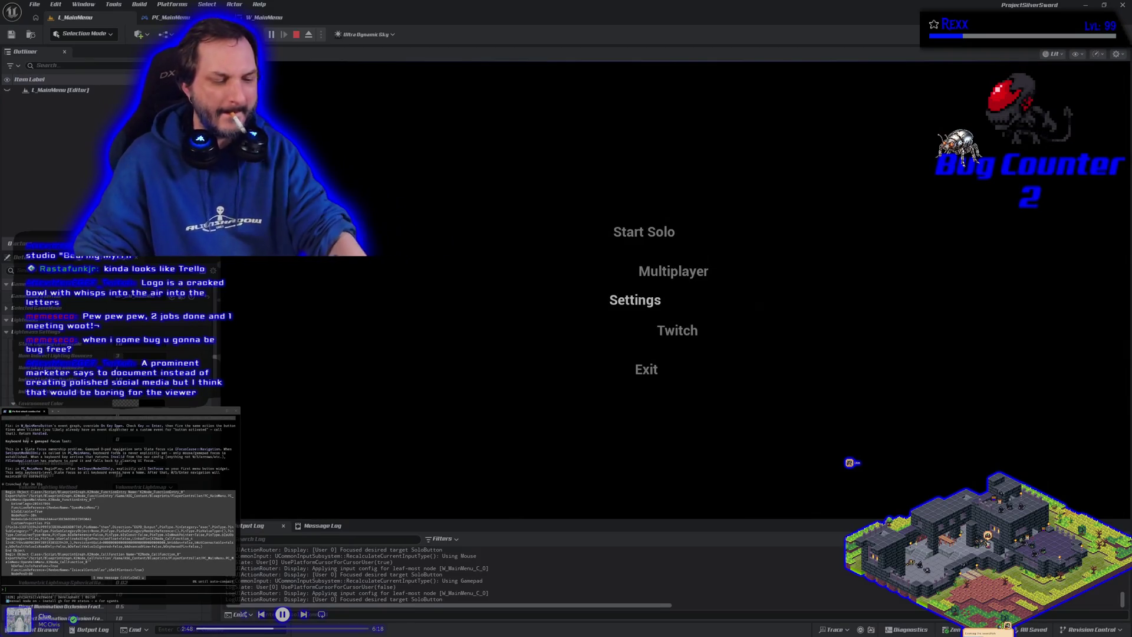
key(s)
key(s)
key(s)
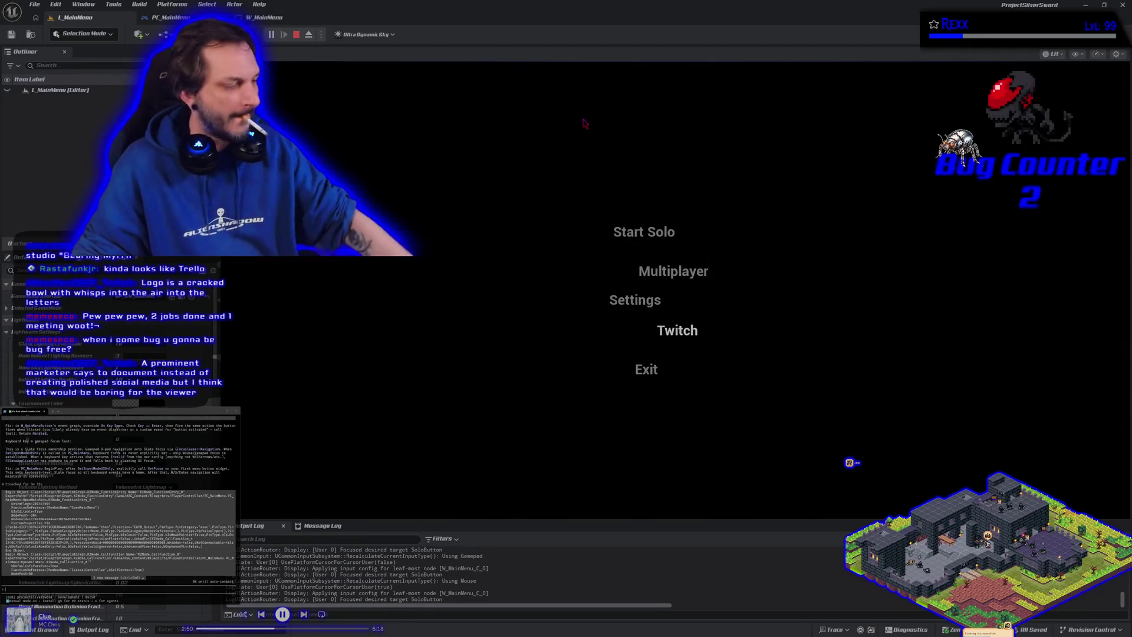
key(s)
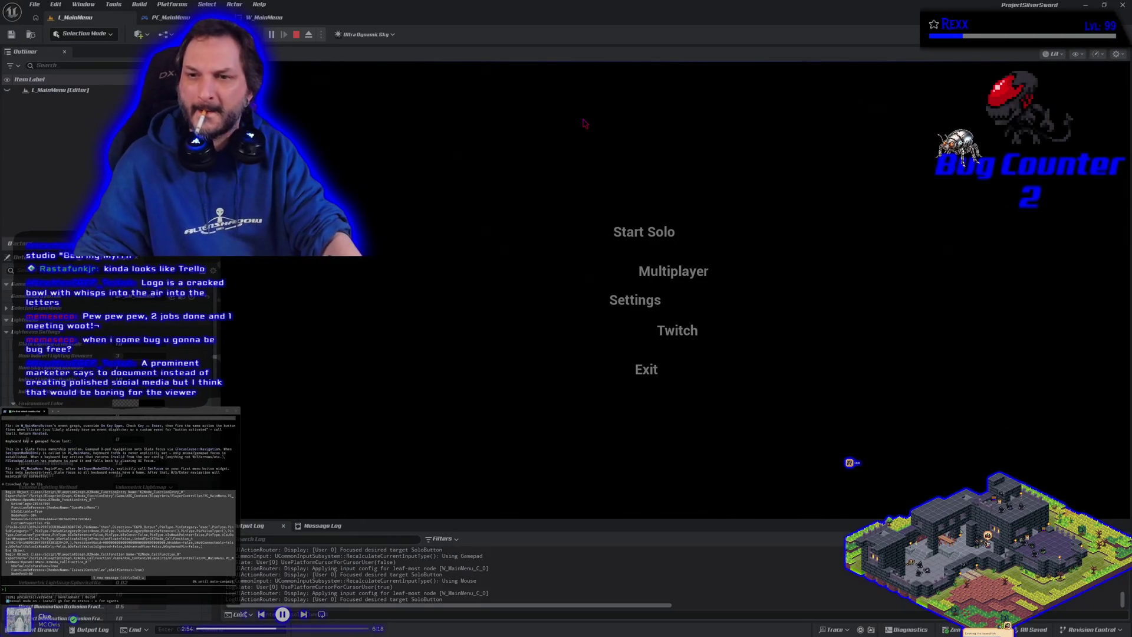
key(s)
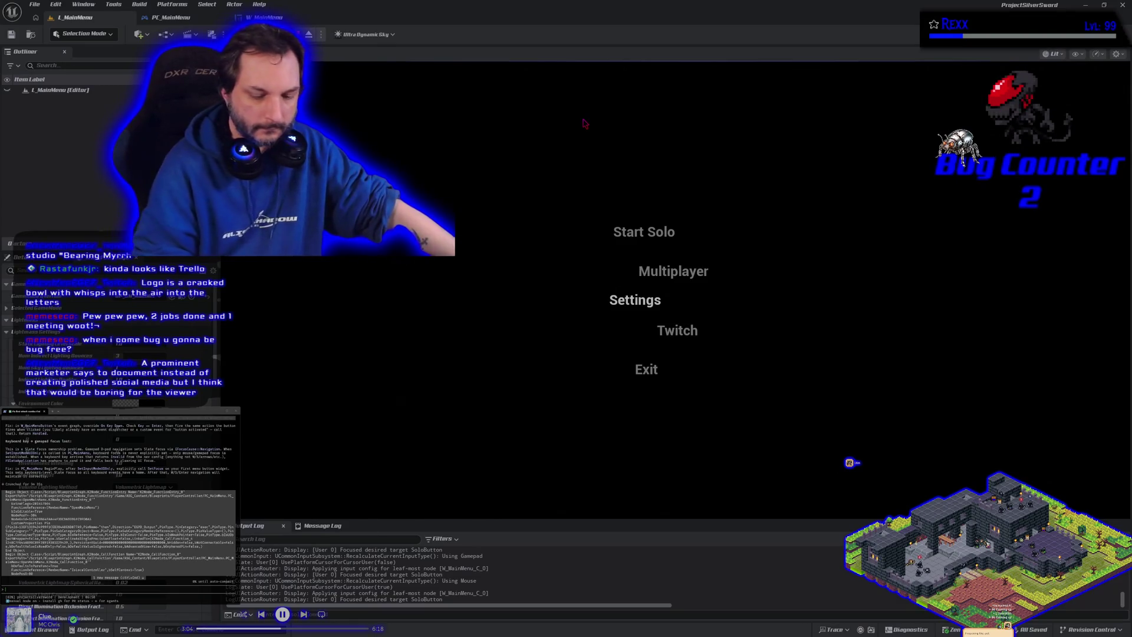
key(Up)
key(Up)
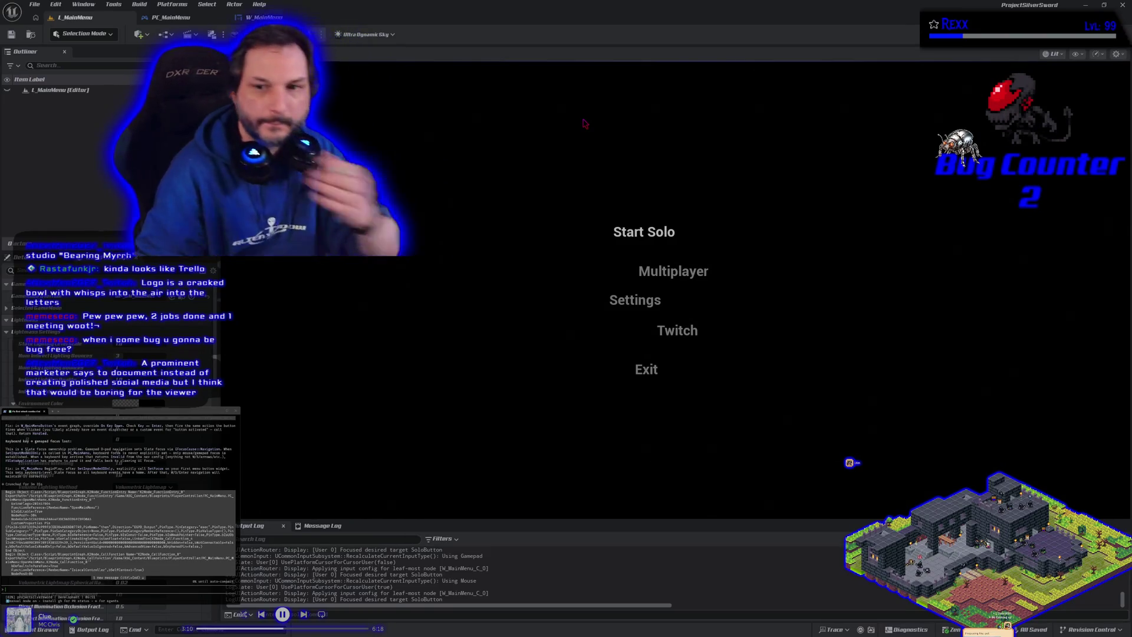
key(Escape)
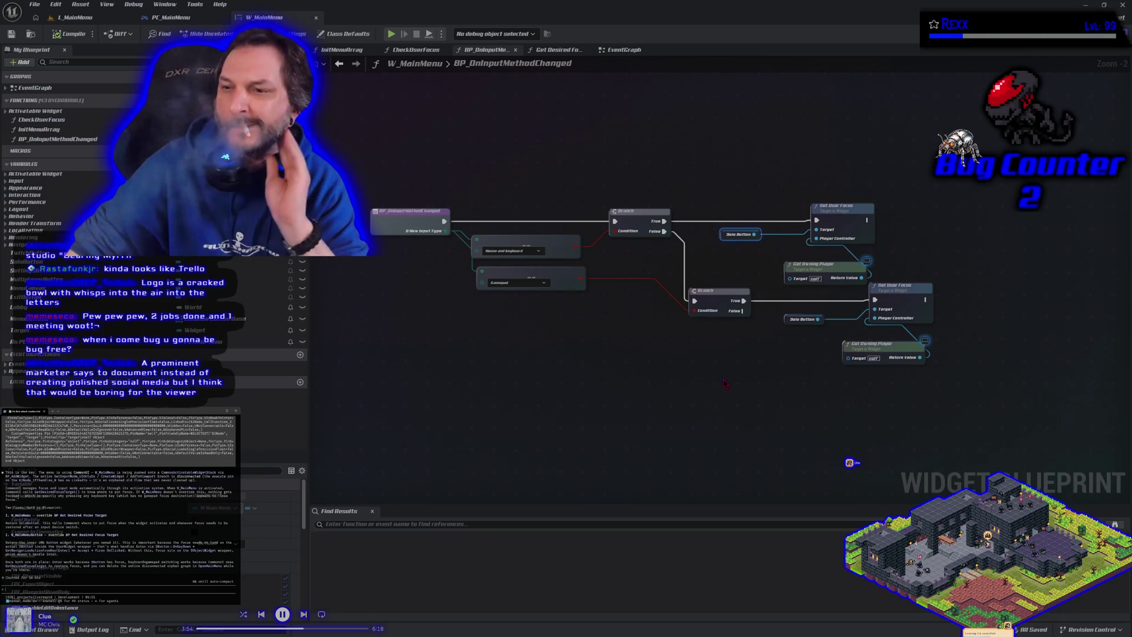
Review Get Desired Focus Target, CheckUserFocus, EventGraph and BP_OnInputMethodChanged, then play L_MainMenu.
drag(725, 382, 664, 378)
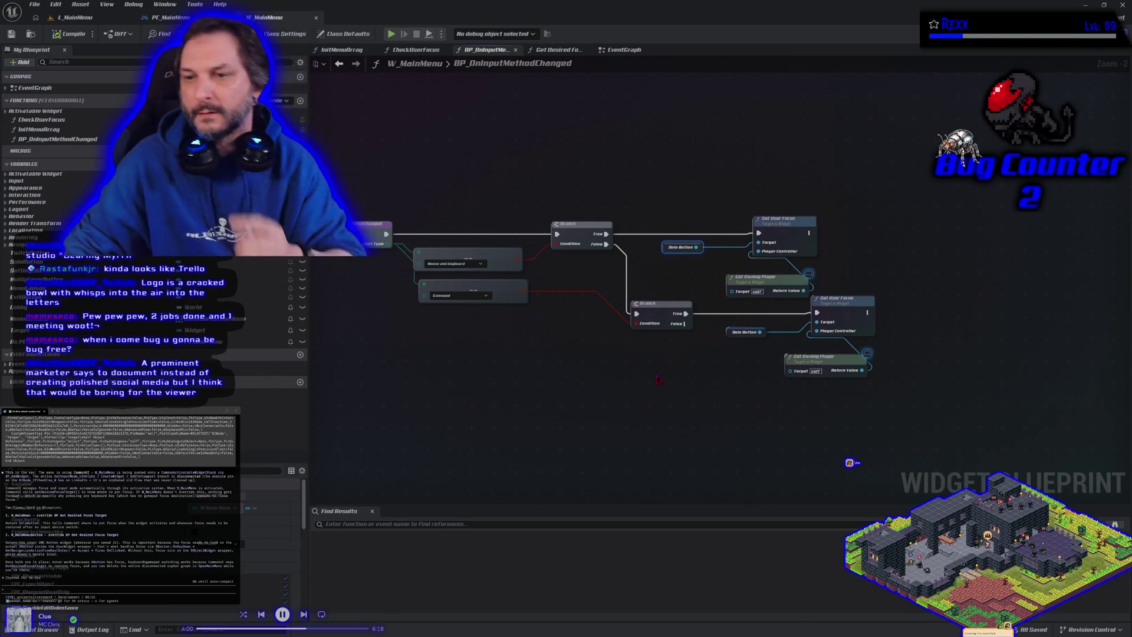
click(555, 49)
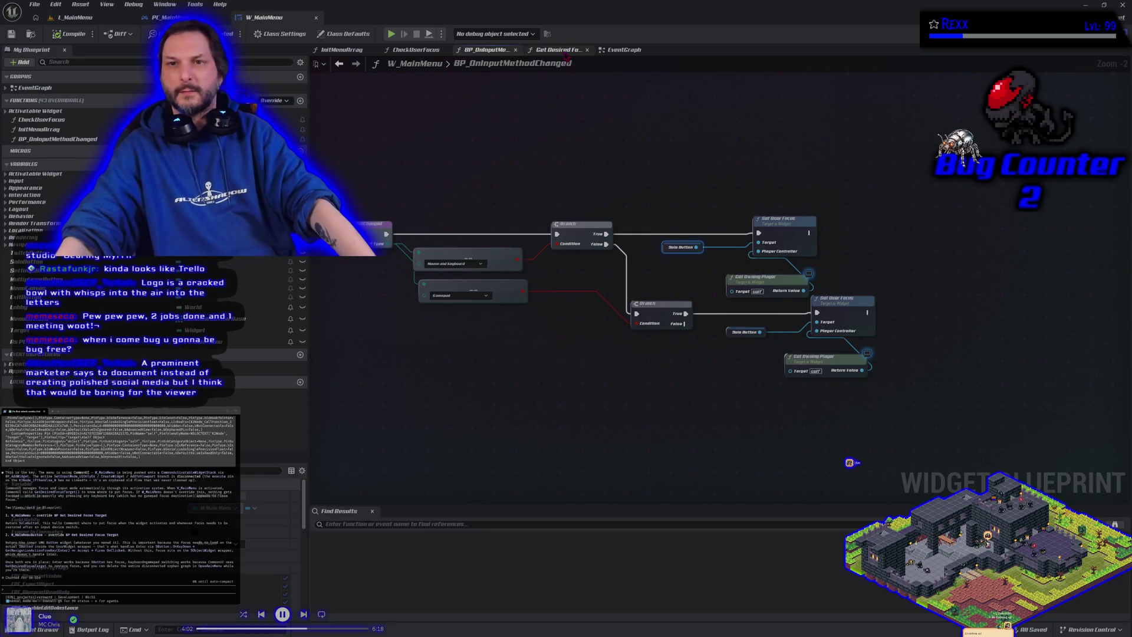
click(416, 49)
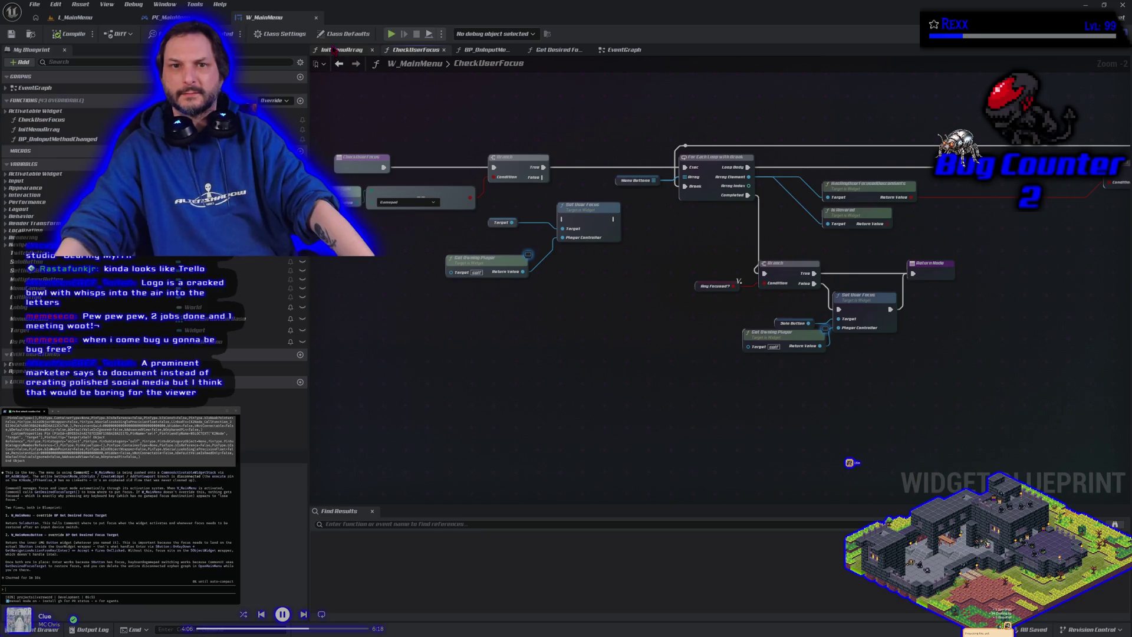
click(614, 53)
key(Home)
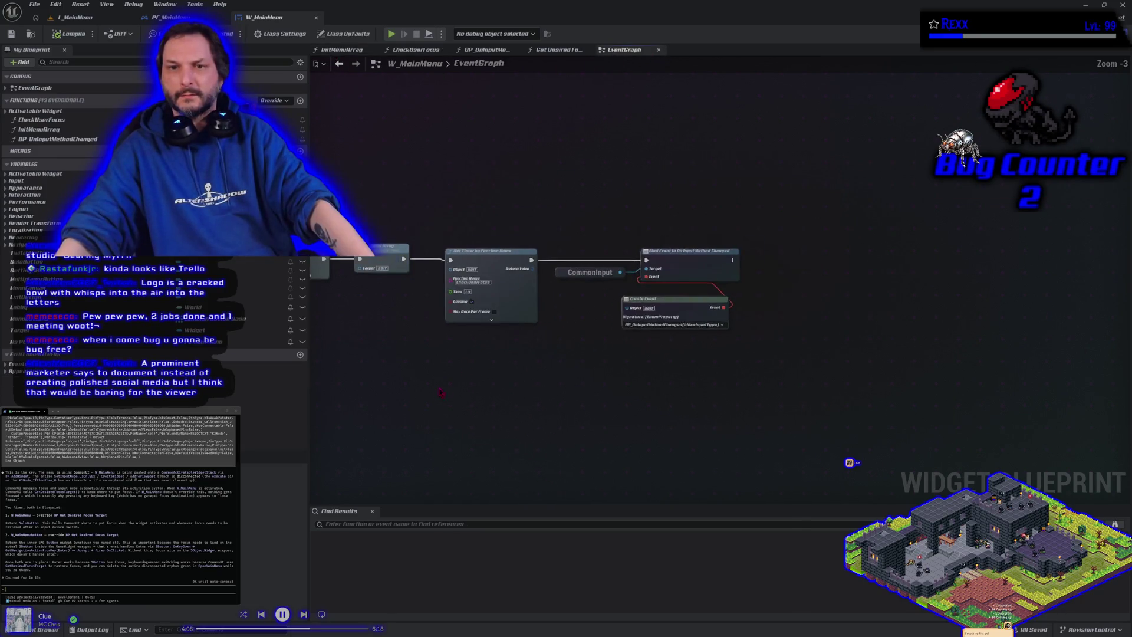
mouse_move(575, 374)
mouse_down()
mouse_move(523, 367)
mouse_move(544, 361)
mouse_up()
double_click(1037, 287)
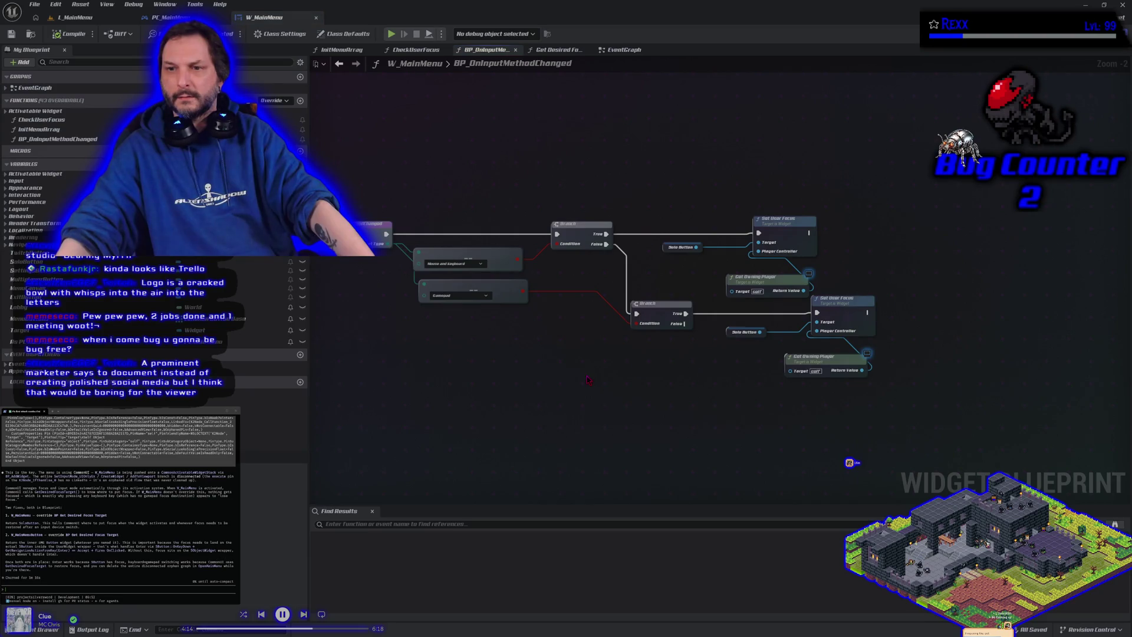
drag(588, 380, 647, 379)
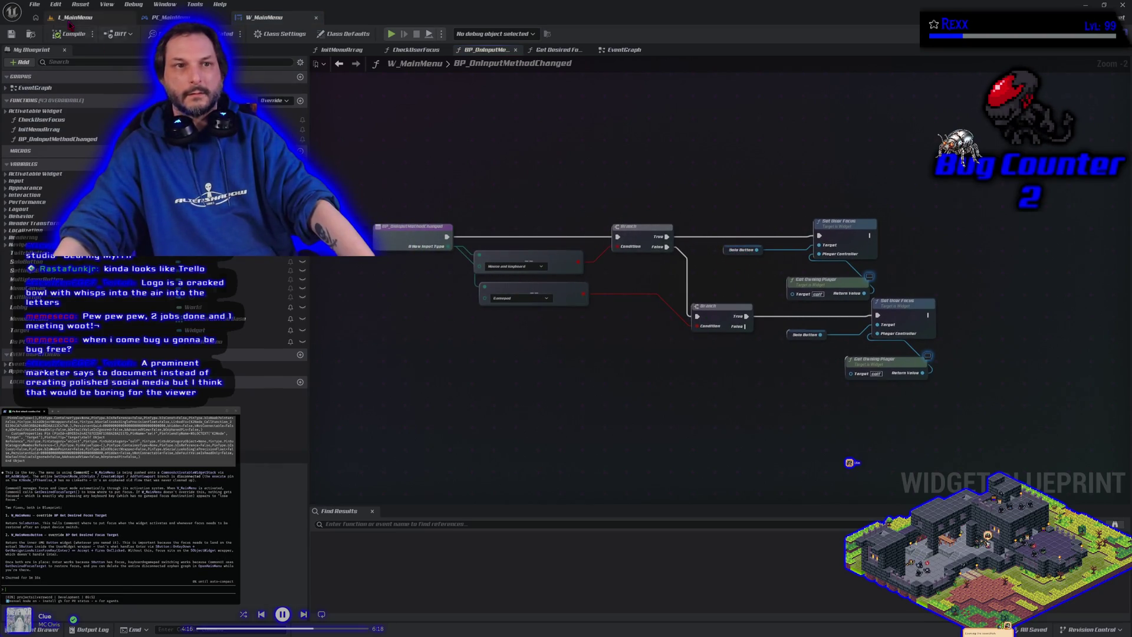
click(76, 17)
click(272, 35)
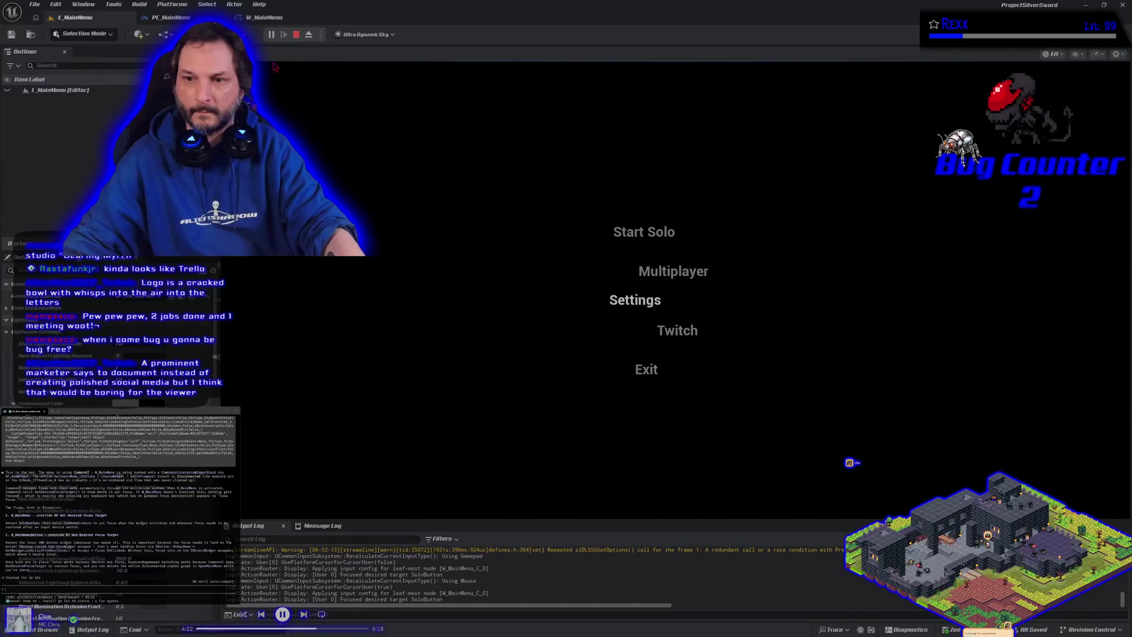
Move menu focus with Up/Down across Start Solo, Multiplayer, Twitch and Settings, then end the test.
key(Up)
key(Up)
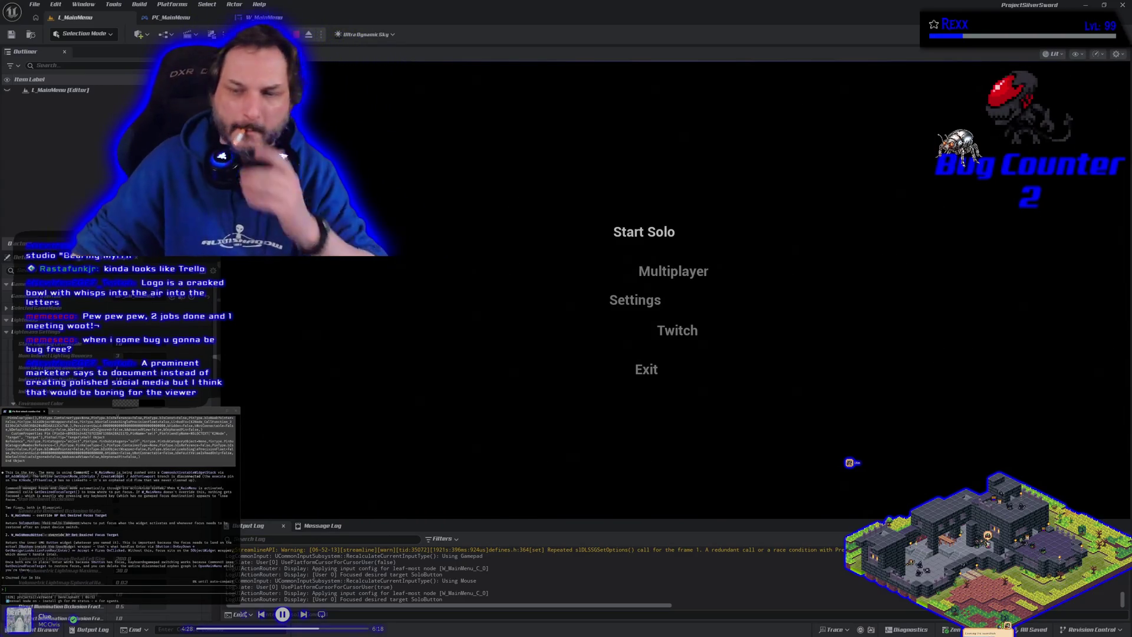
key(Down)
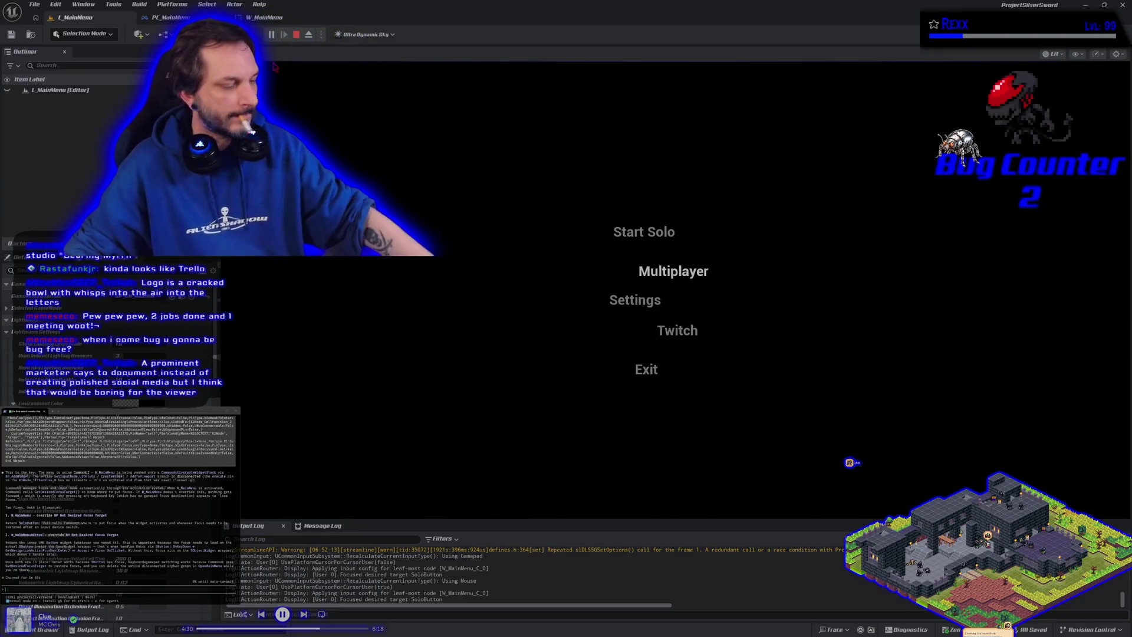
key(Up)
key(Down)
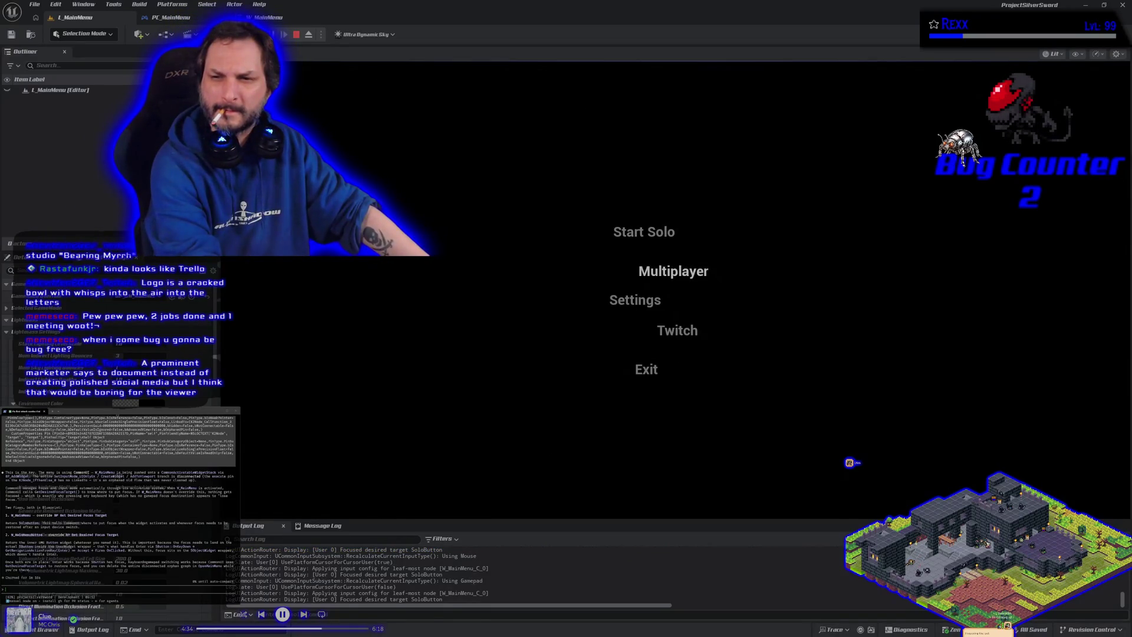
key(Down)
key(Down)
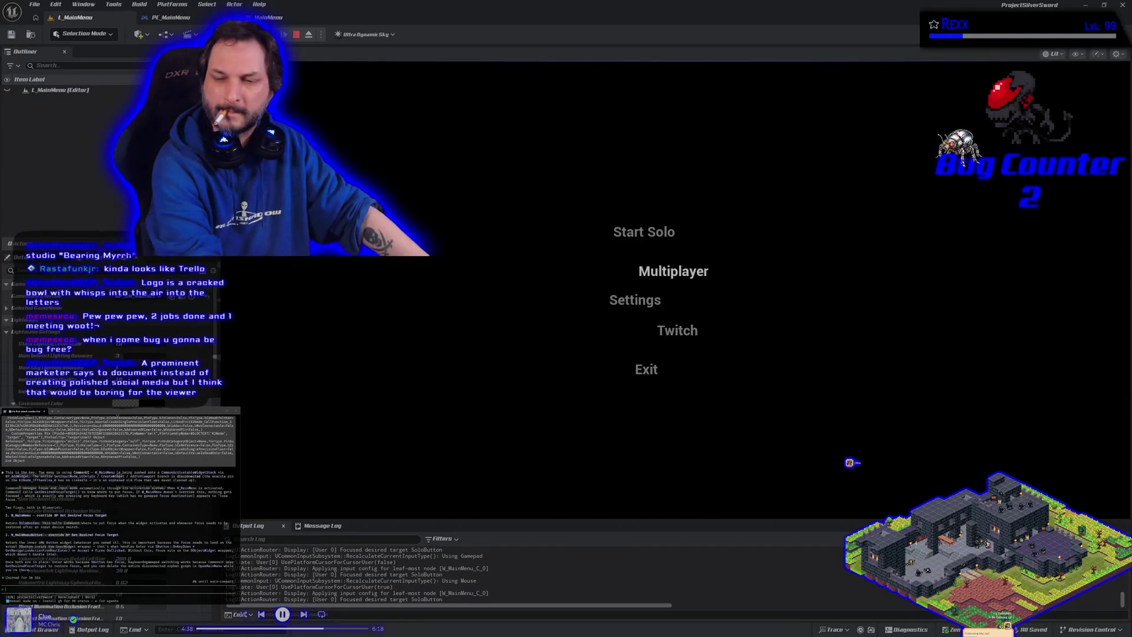
key(Down)
key(Up)
key(Up)
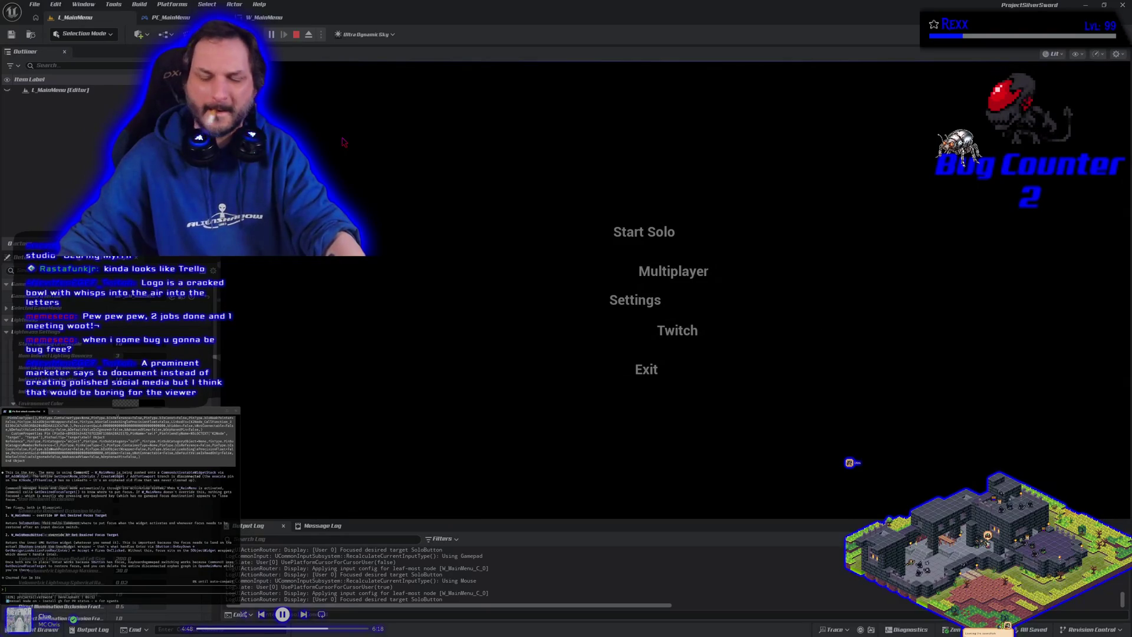
key(Down)
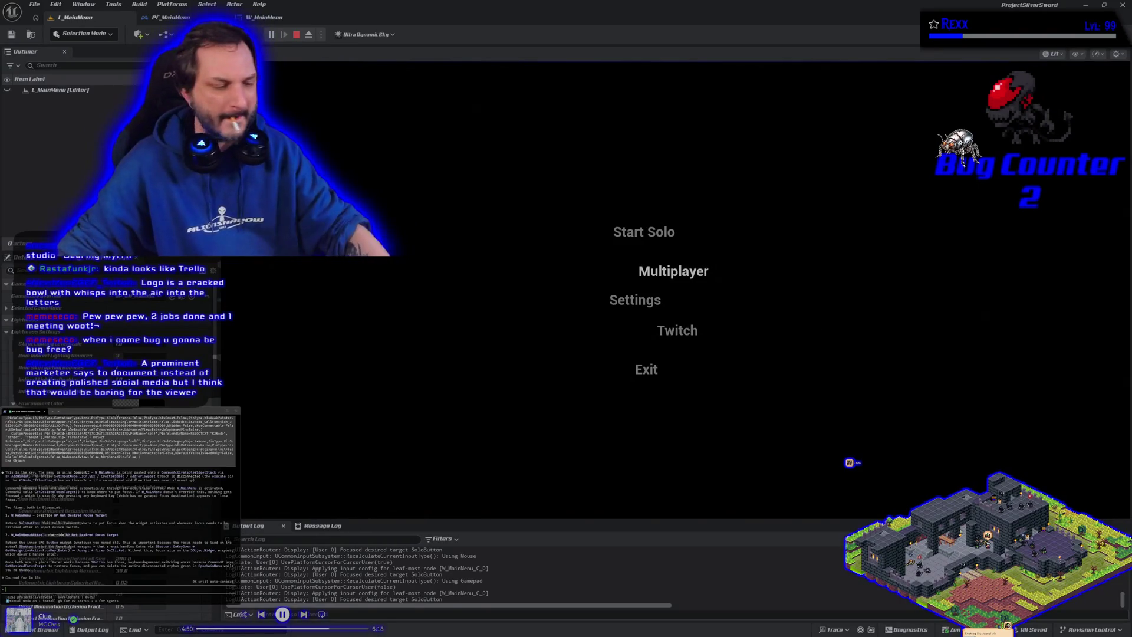
key(Escape)
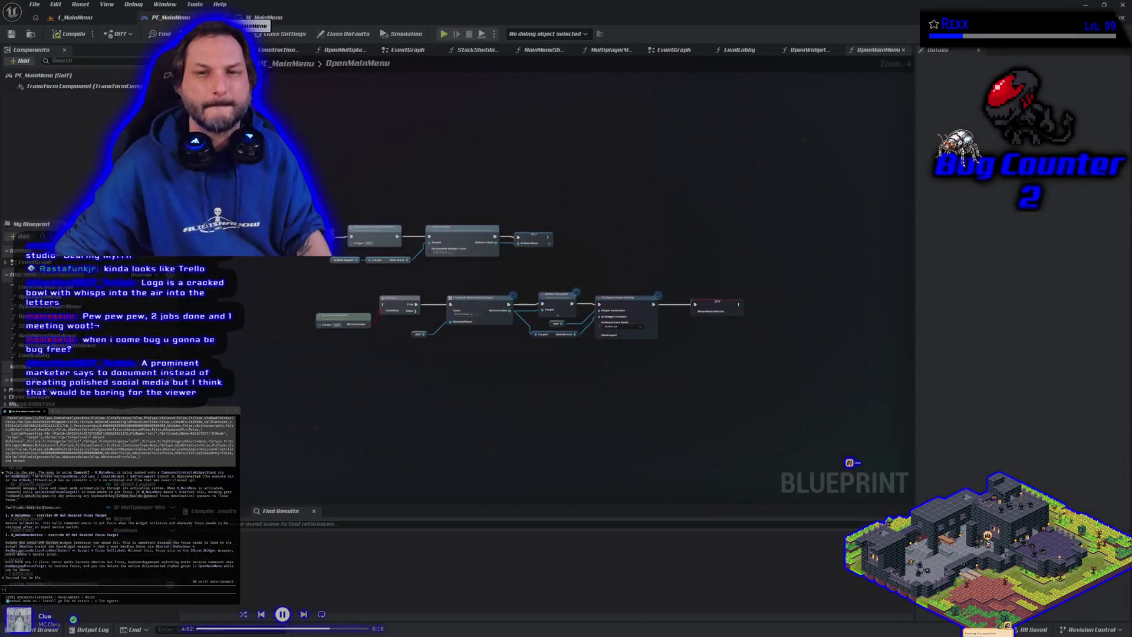
Play-test L_MainMenu again, then return to W_MainMenu's input method graph.
click(83, 23)
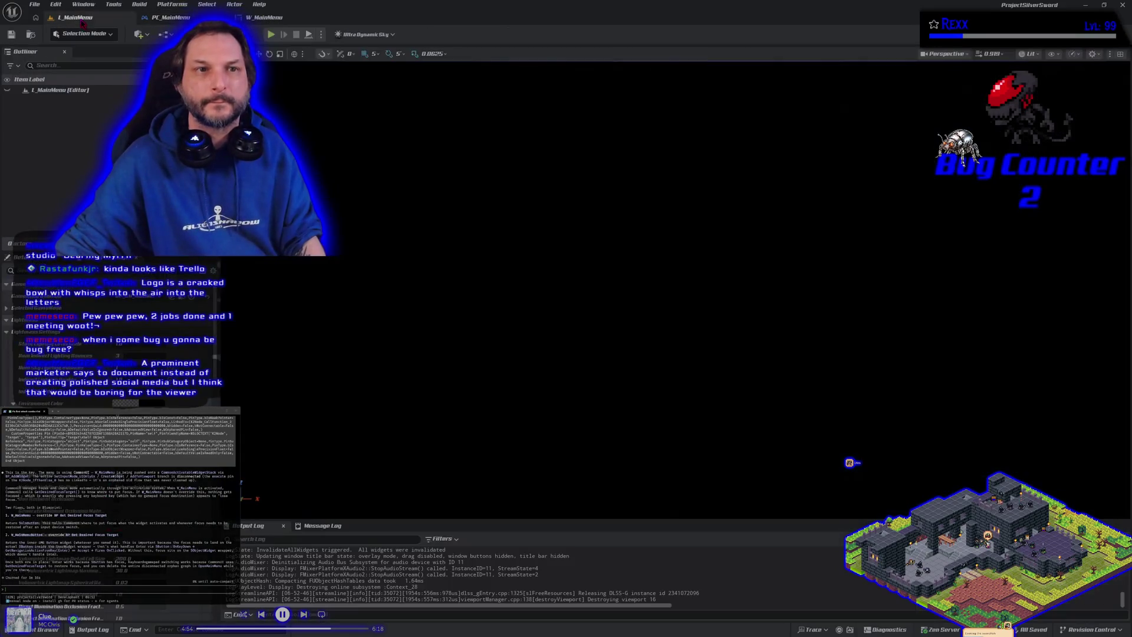
click(275, 34)
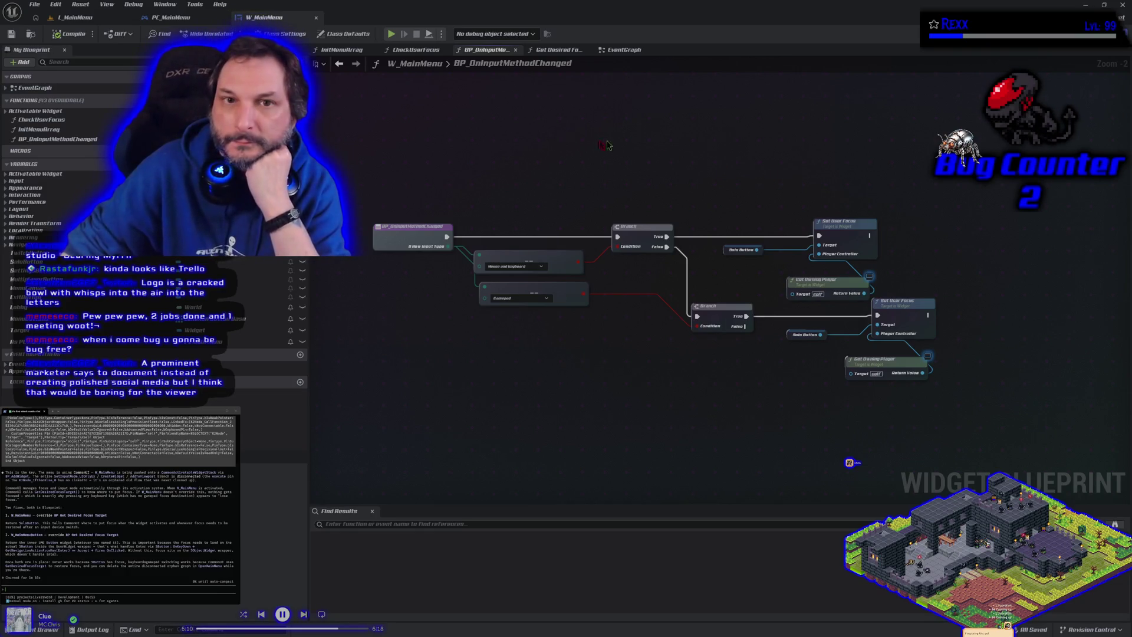
click(171, 18)
click(277, 17)
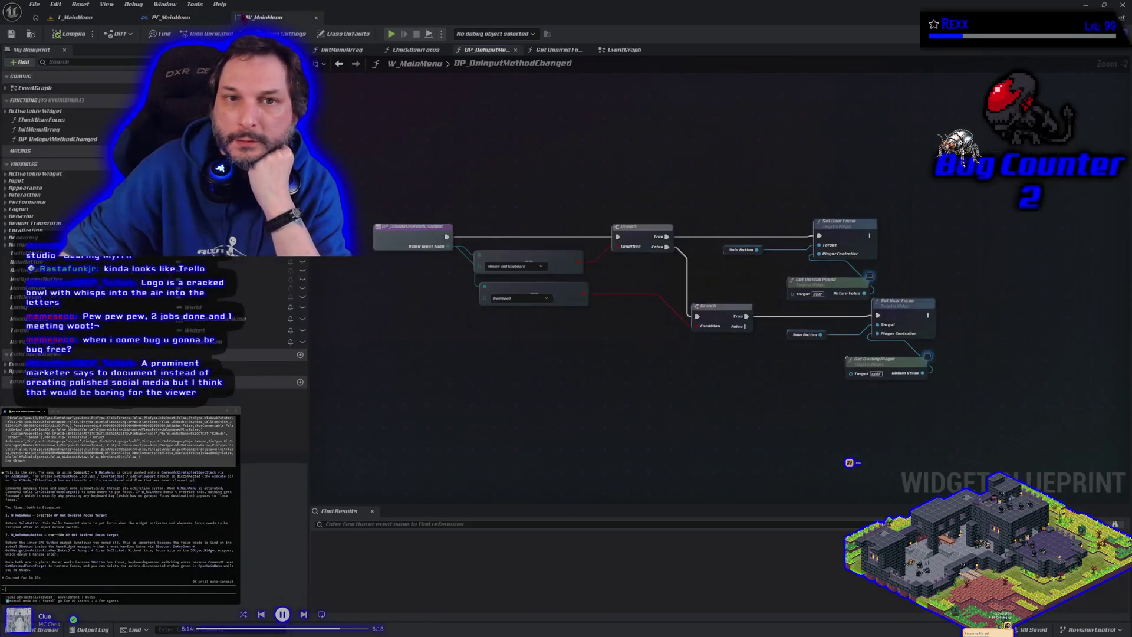
Box-select the upper Set User Focus nodes and view their actions without changing anything.
mouse_move(751, 168)
mouse_down()
mouse_move(864, 260)
mouse_move(878, 287)
mouse_up()
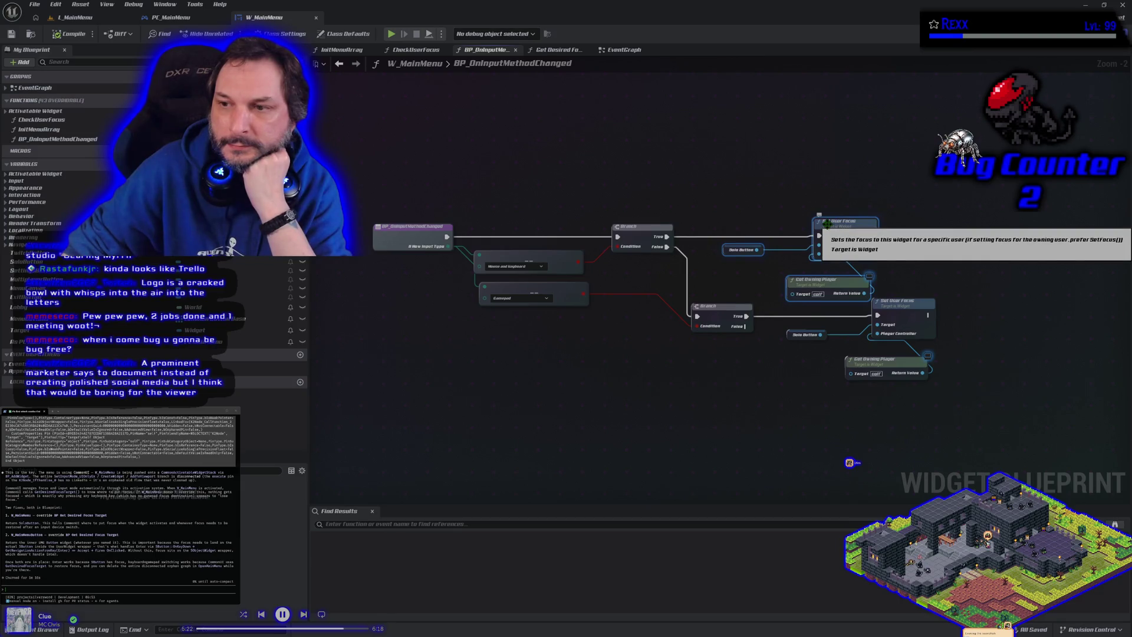
right_click(827, 224)
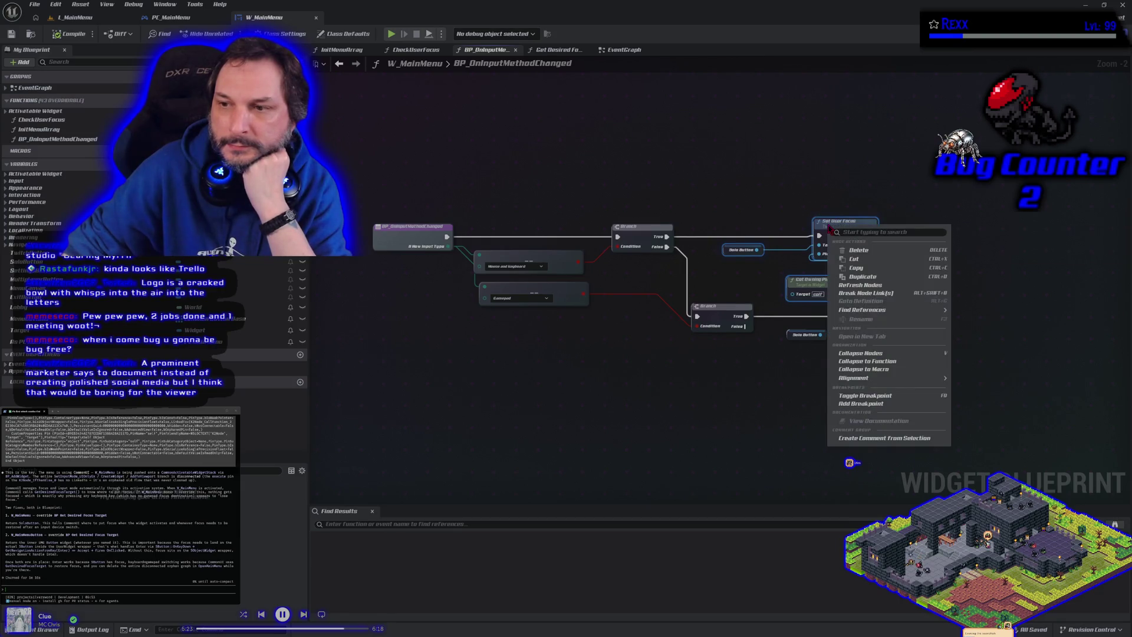
click(856, 265)
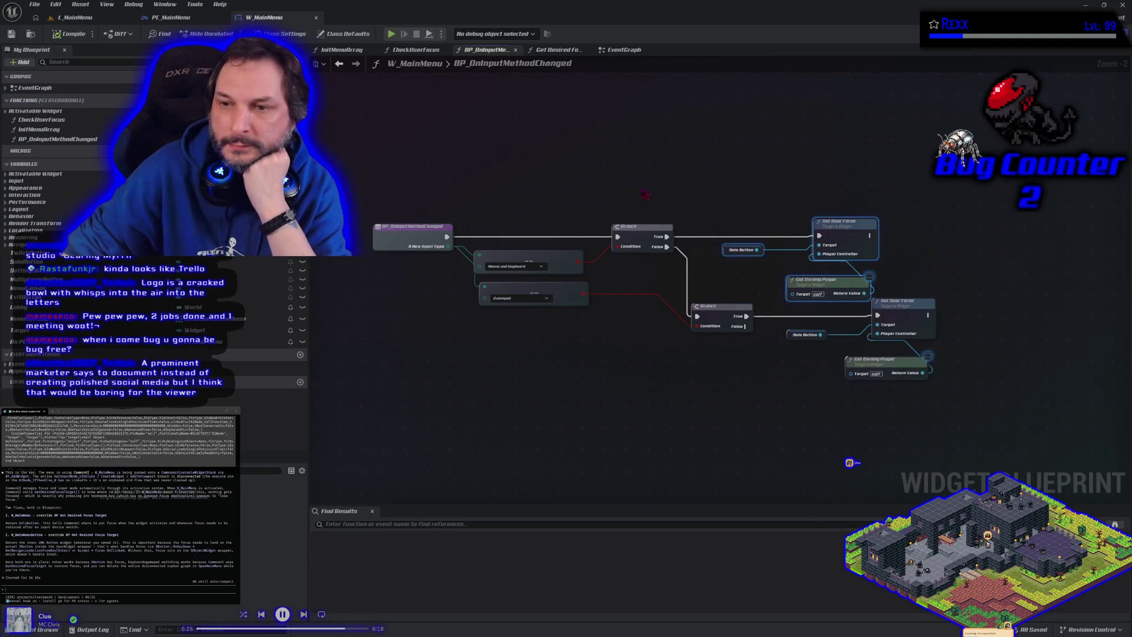
click(201, 17)
click(260, 19)
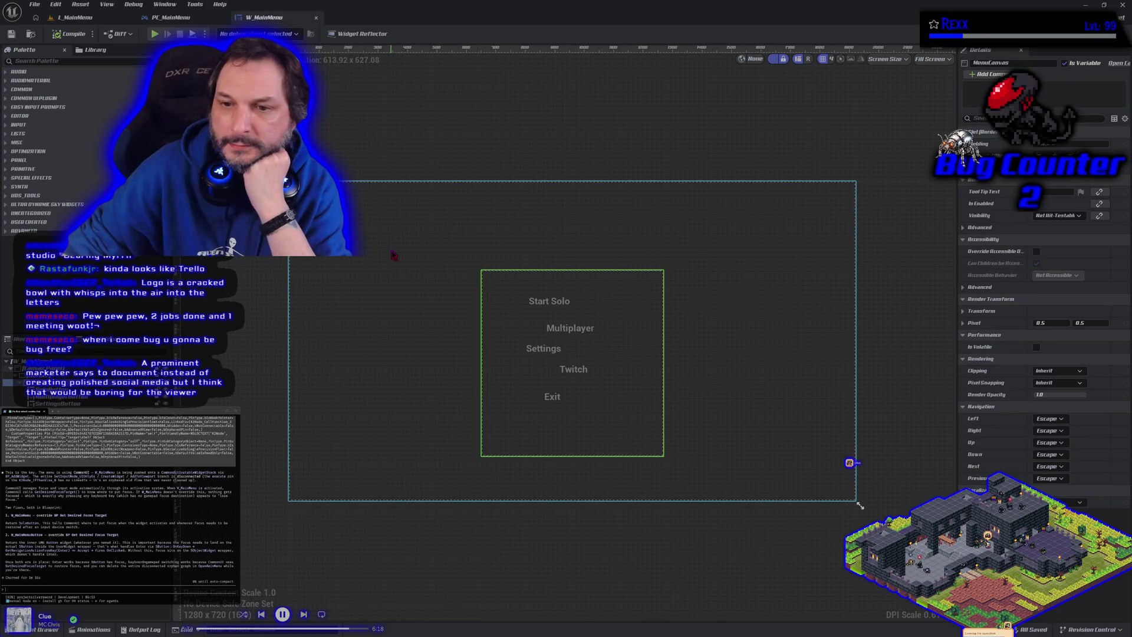
click(102, 20)
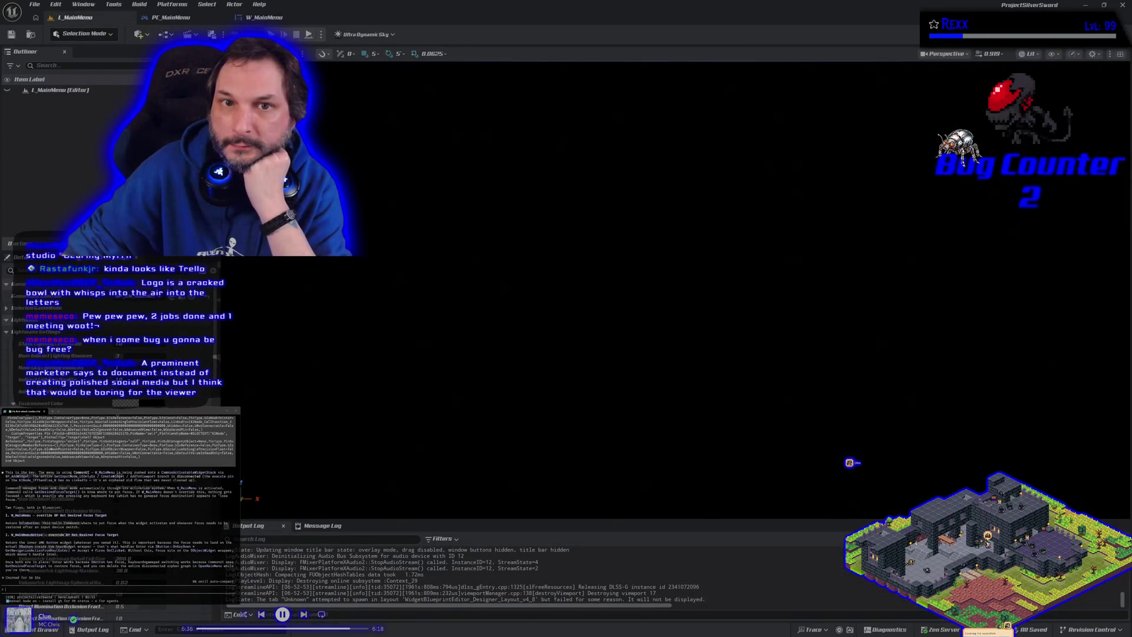
key(alt+p)
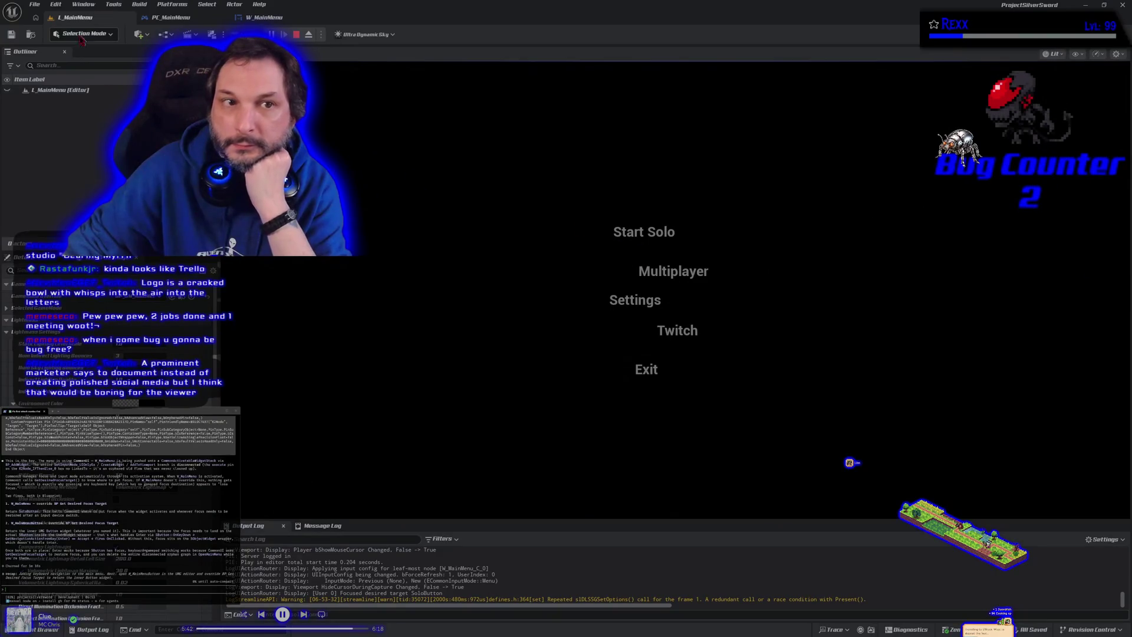
click(296, 34)
click(264, 18)
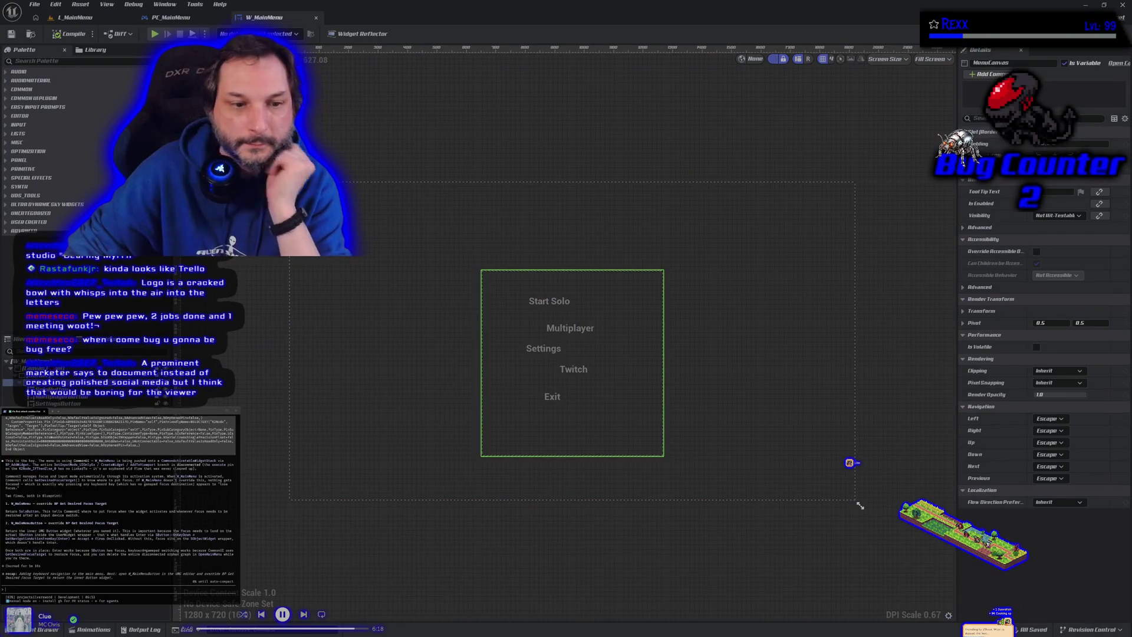
click(41, 369)
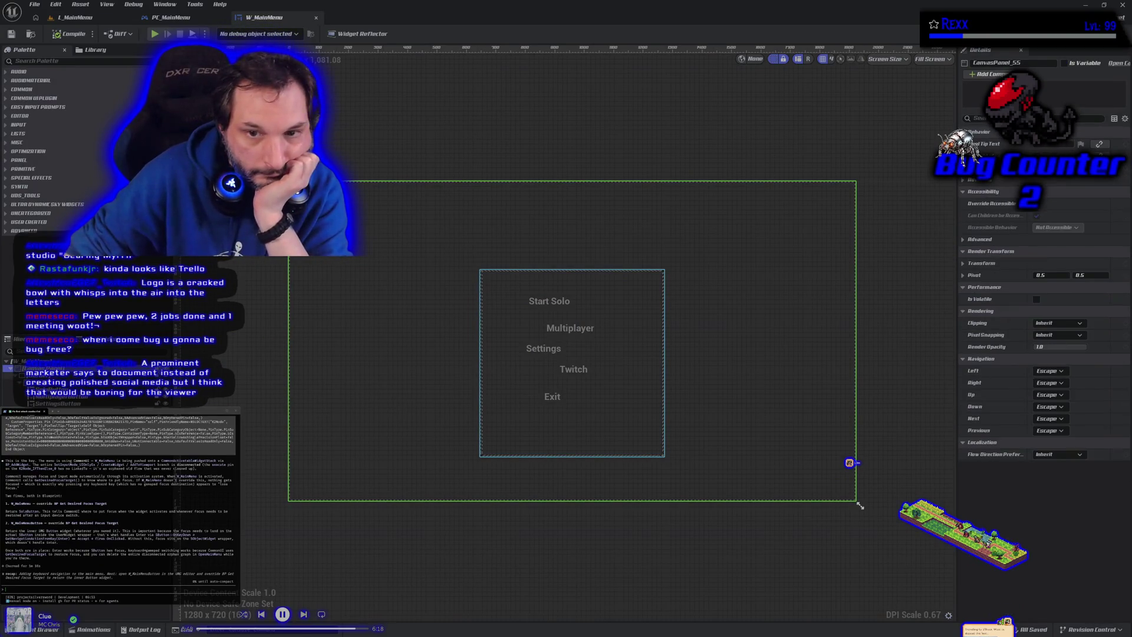
right_click(52, 390)
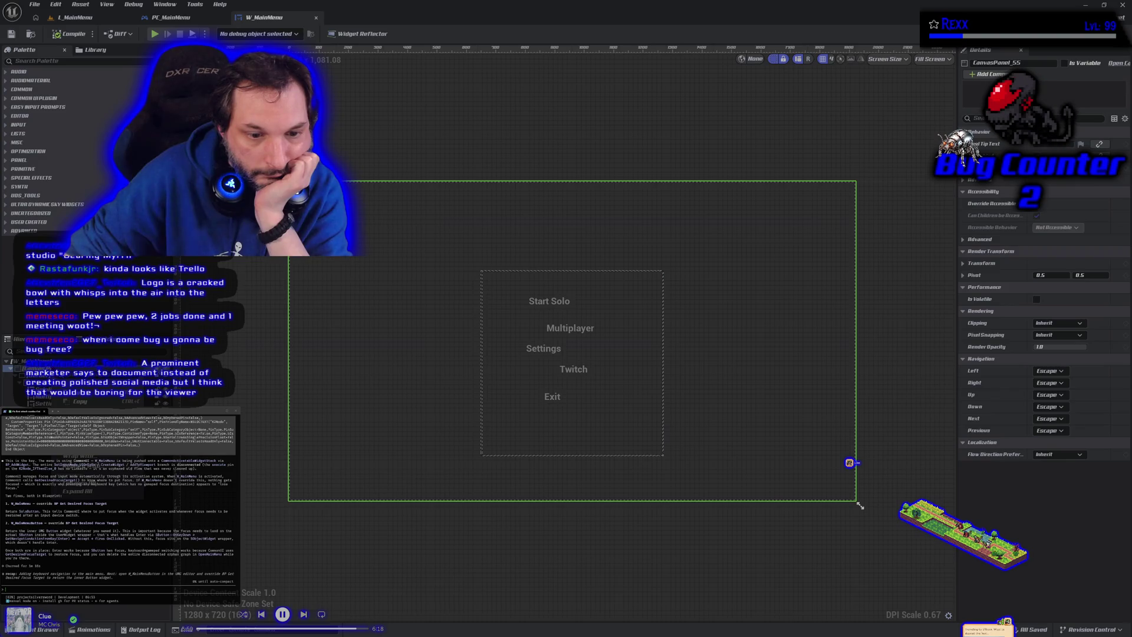
click(52, 391)
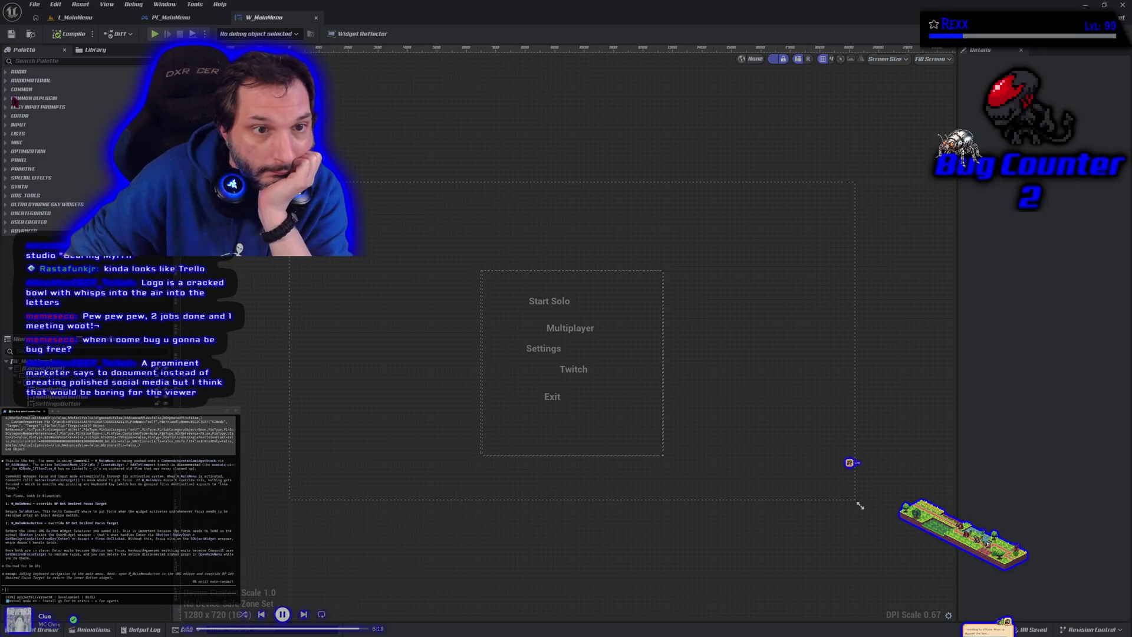
Add a Button widget from the Palette onto the main menu canvas.
click(23, 61)
text(butto)
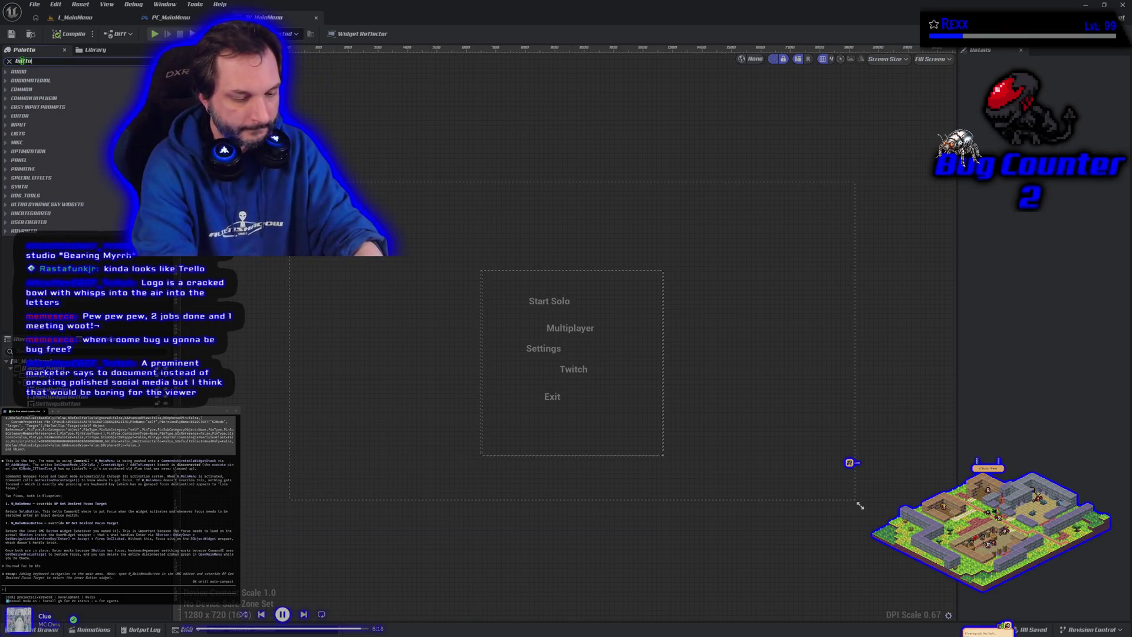
text(n)
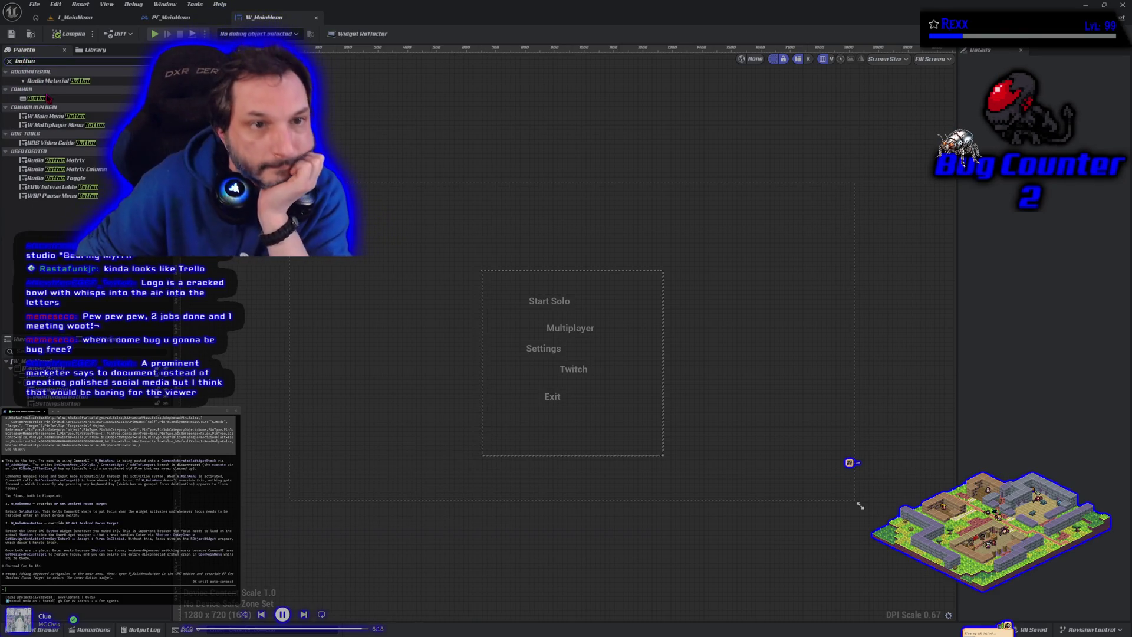
click(48, 99)
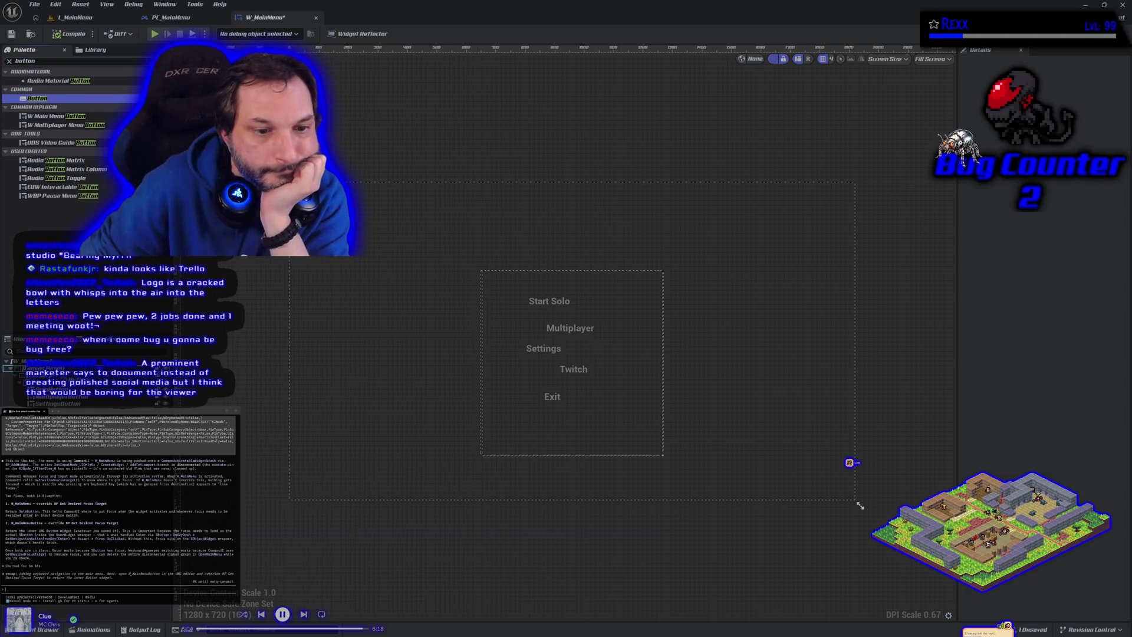
drag(49, 98, 420, 243)
drag(860, 505, 830, 482)
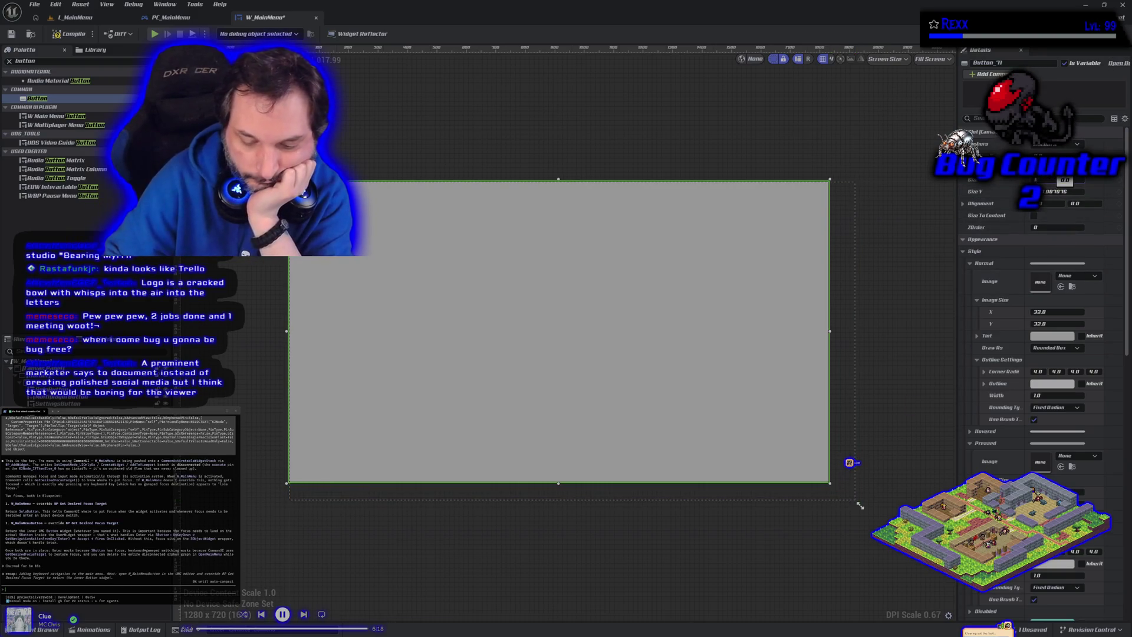
Set the new button's size to 1920 x 1080, undoing an accidental resize.
text(1920)
key(Tab)
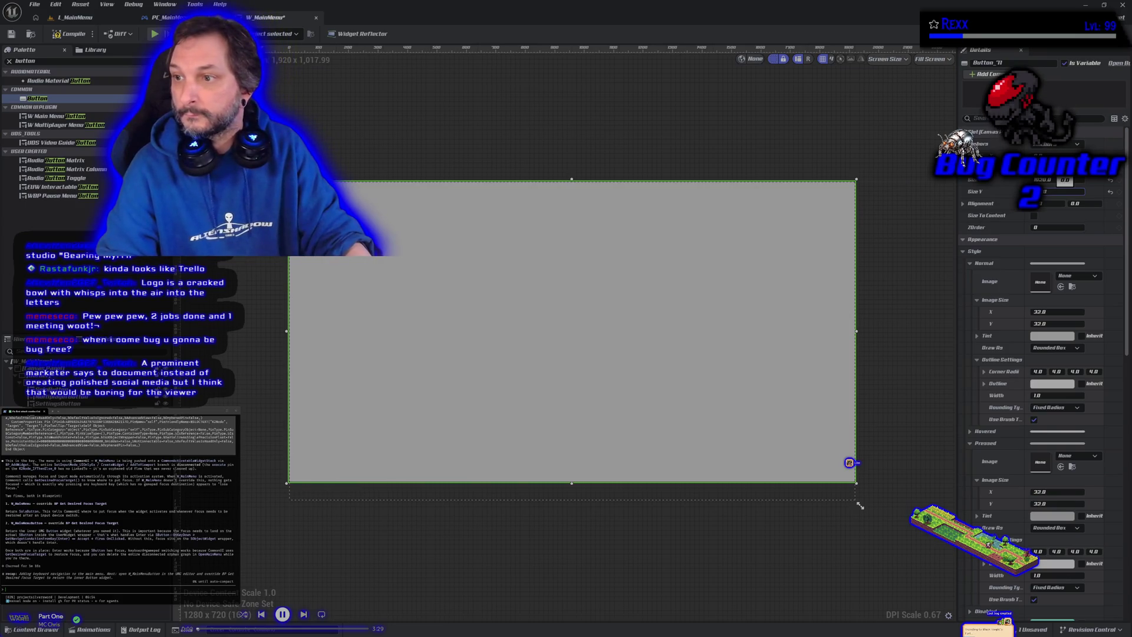
text(1080)
key(Return)
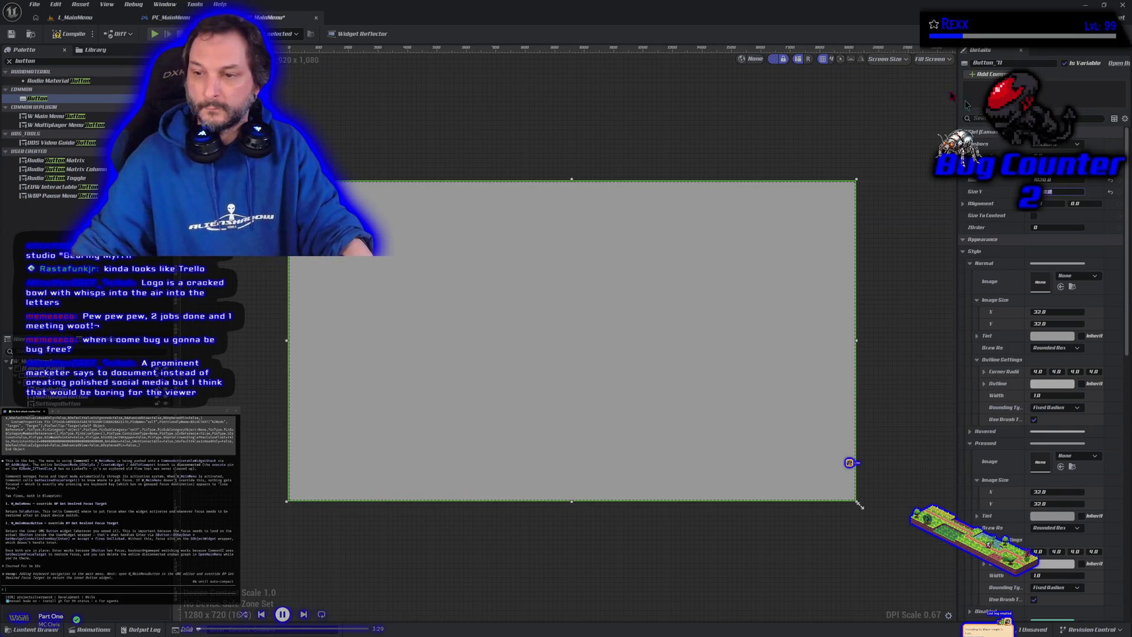
drag(571, 501, 566, 463)
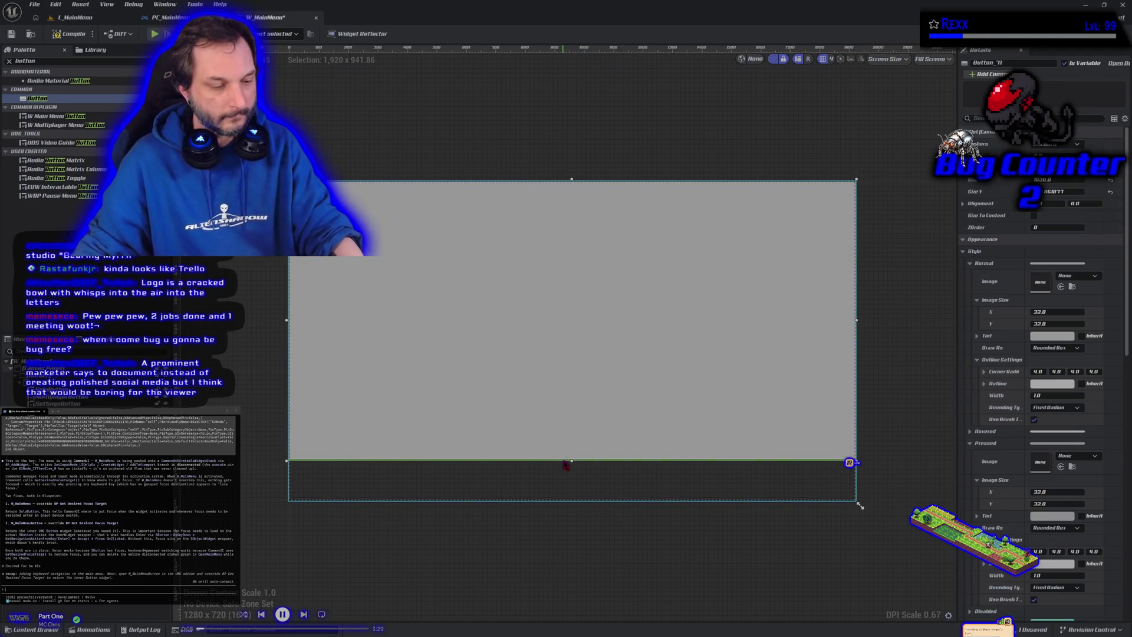
key(ctrl+z)
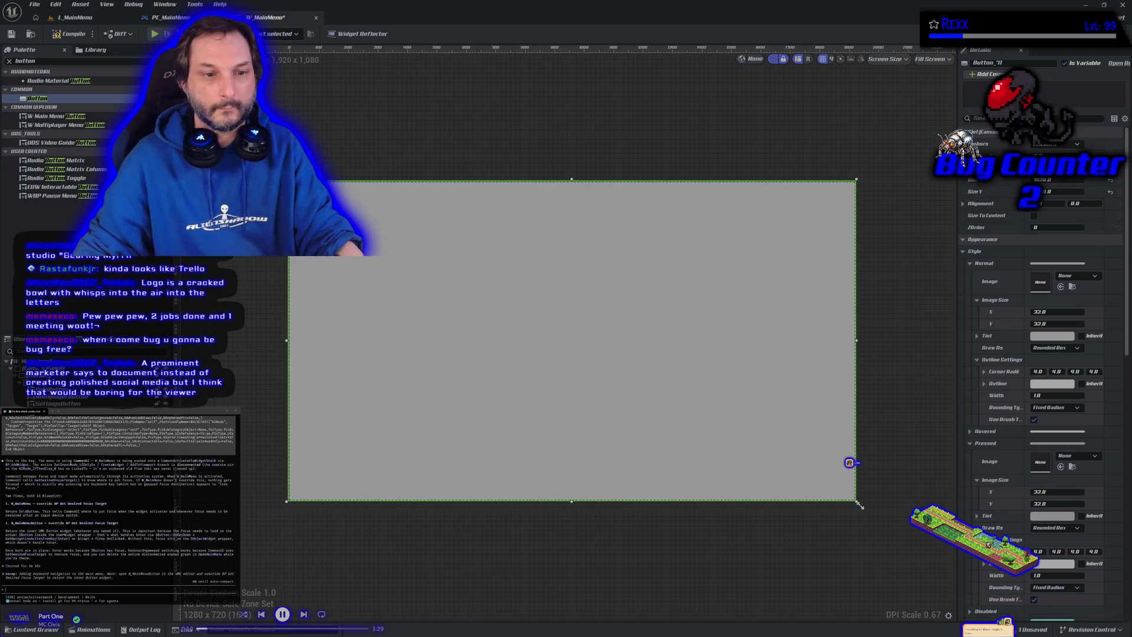
Reset the button's size to default and tick Size To Content.
click(23, 368)
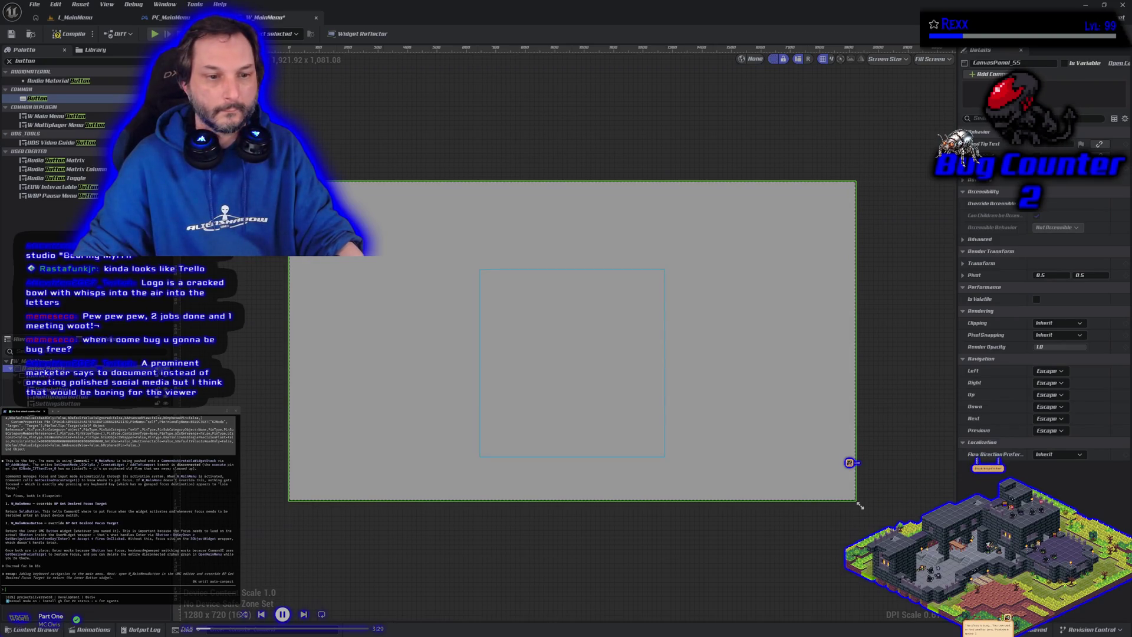
click(36, 378)
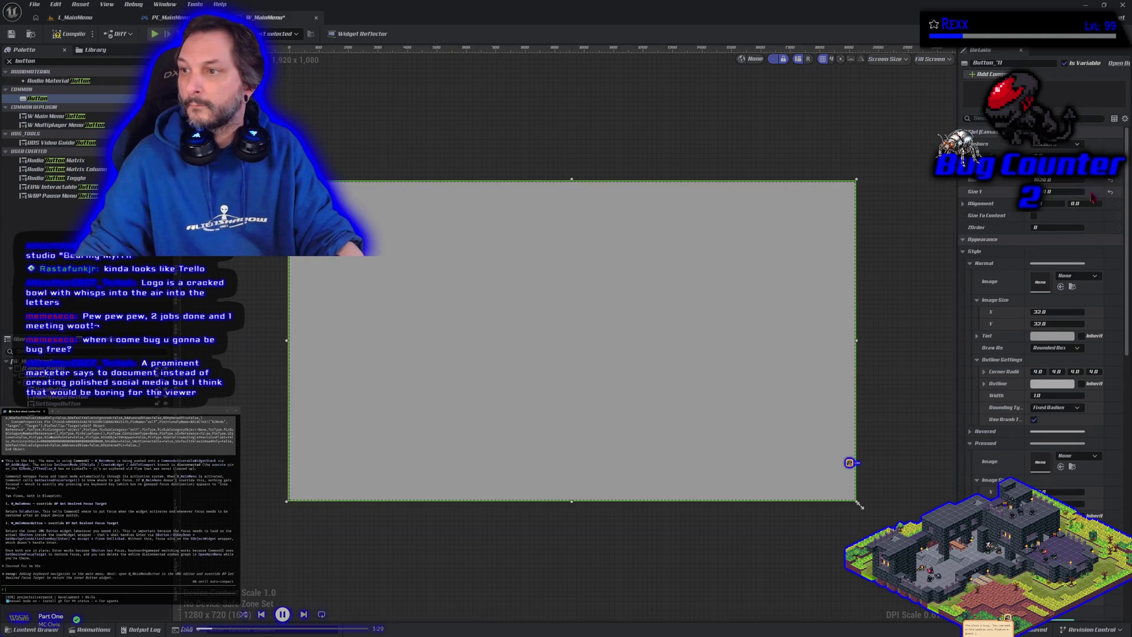
click(1111, 191)
click(1035, 218)
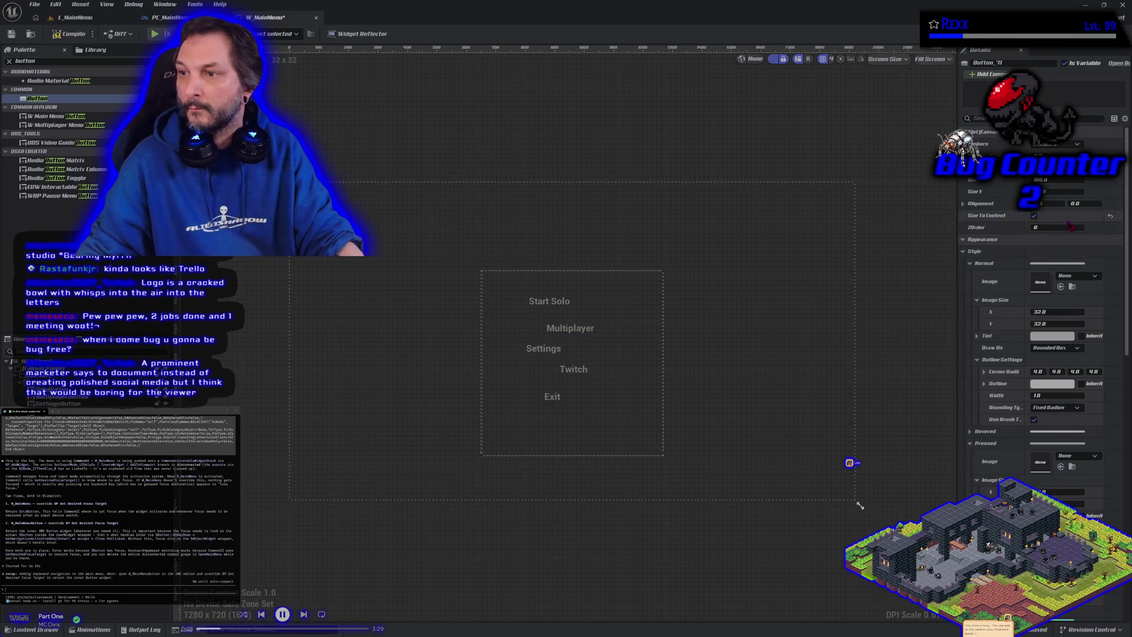
Untick Size To Content, stretch a background button across the whole canvas, then open the Graph view.
click(1034, 216)
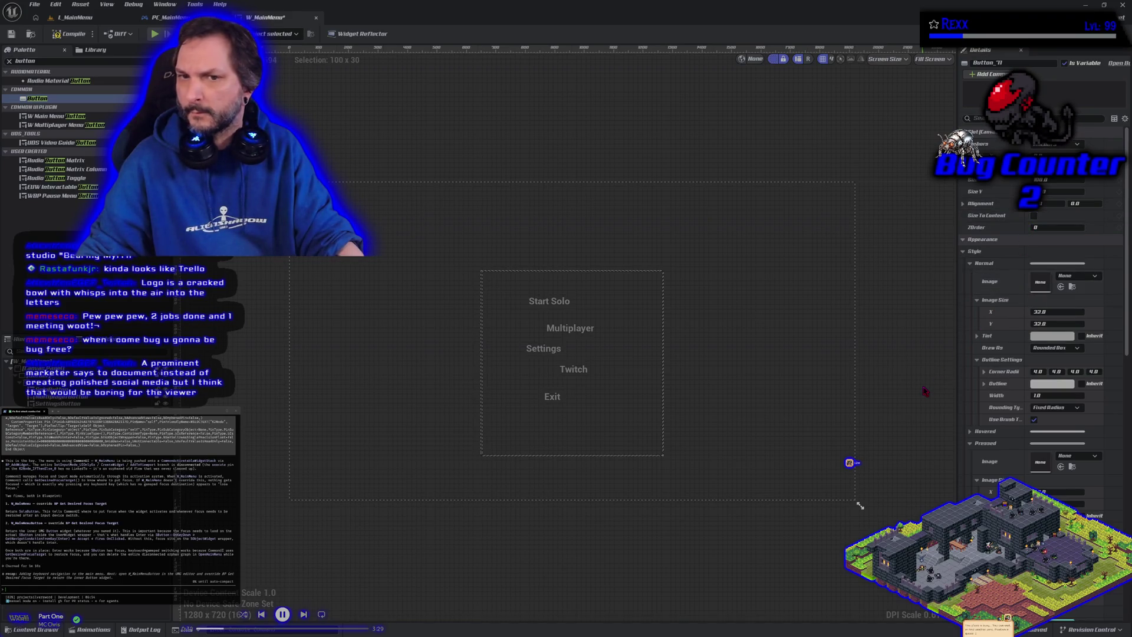
drag(1038, 313, 1107, 313)
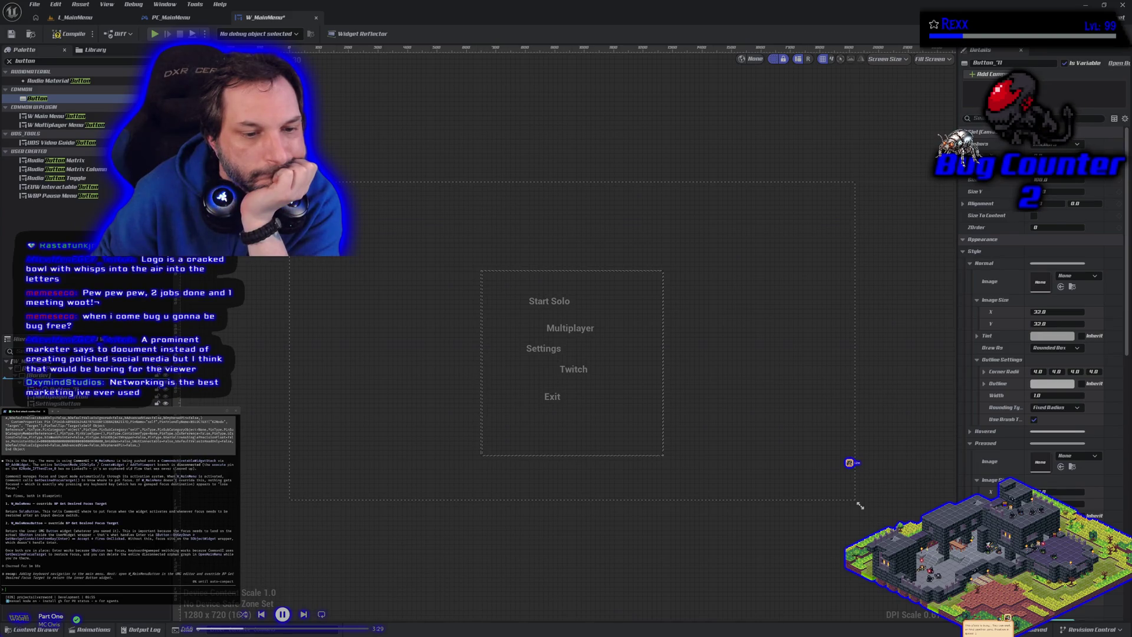
mouse_move(38, 98)
mouse_down()
mouse_move(451, 324)
mouse_move(612, 435)
mouse_move(789, 493)
mouse_move(855, 502)
mouse_up()
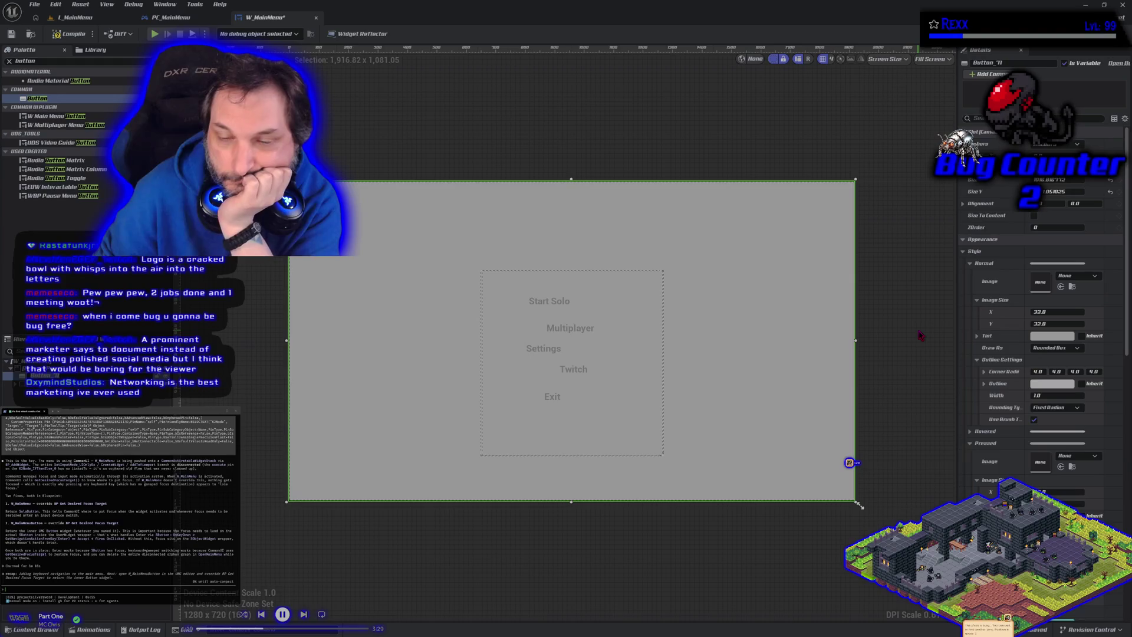
key(Escape)
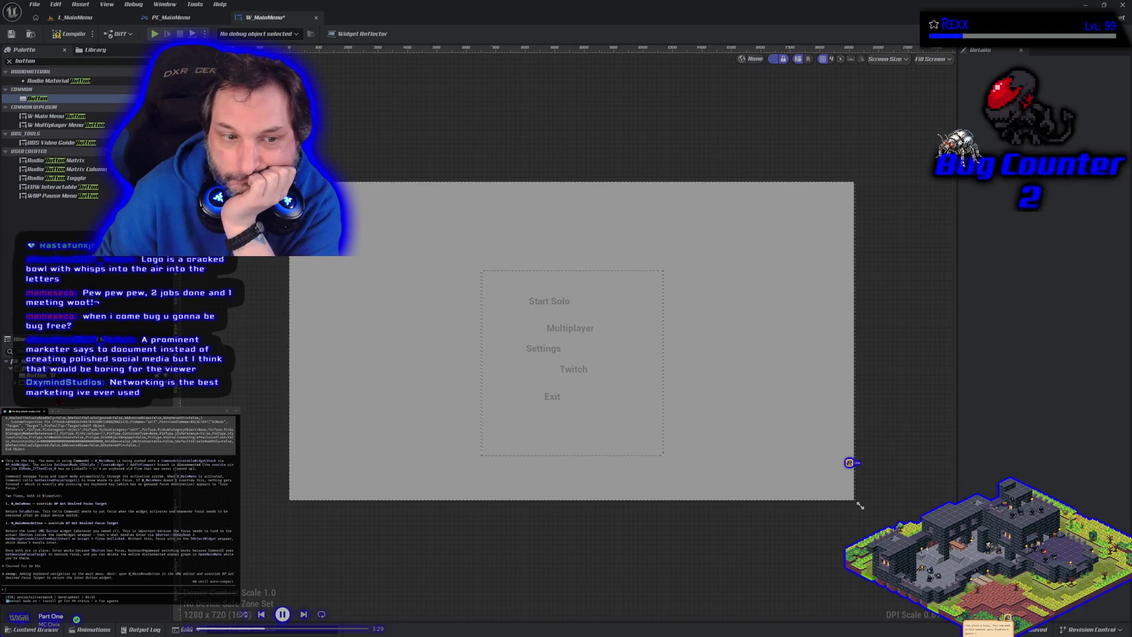
click(860, 505)
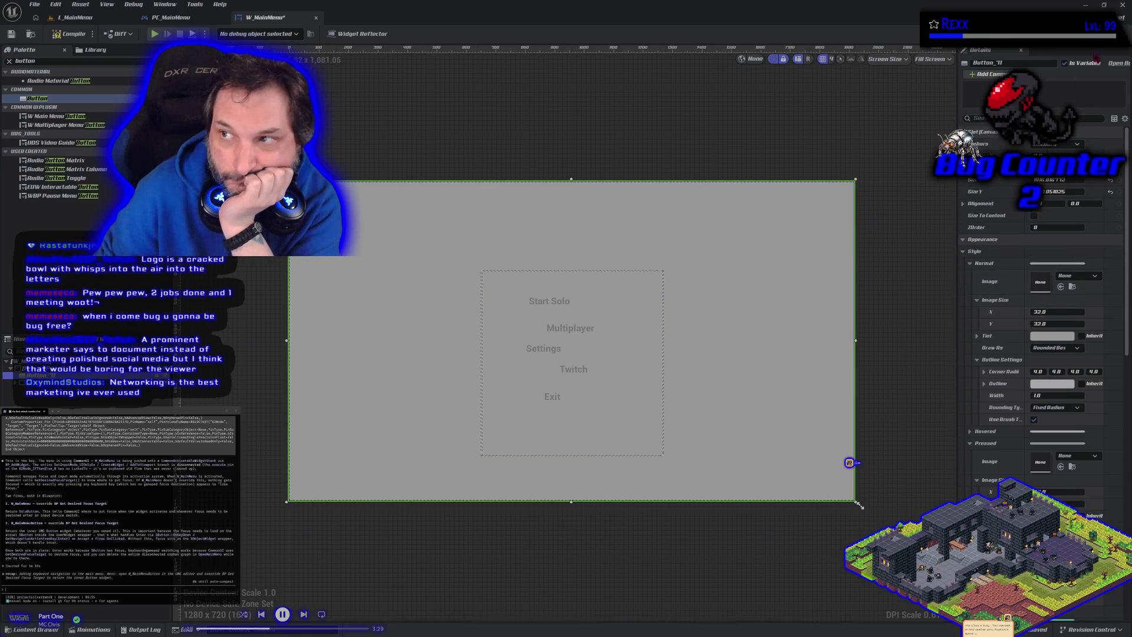
click(1112, 34)
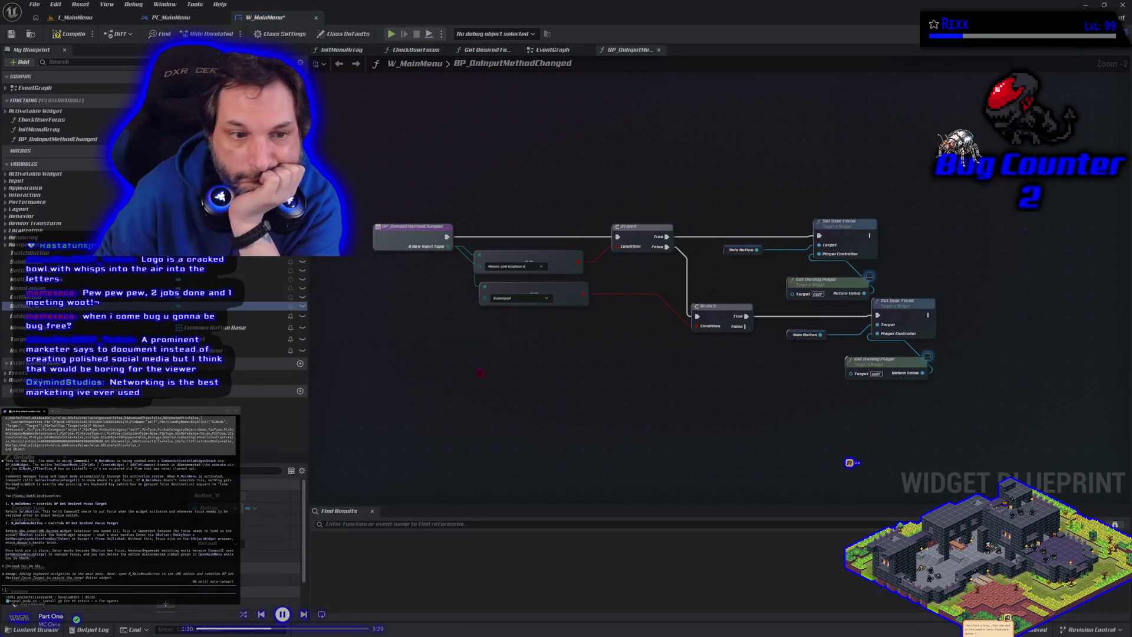
Add a Button_11 getter with a Bind Event to On Clicked node in BP_OnInputMethodChanged.
mouse_move(36, 306)
mouse_down()
mouse_move(312, 292)
mouse_move(561, 160)
mouse_move(549, 149)
mouse_up()
click(578, 166)
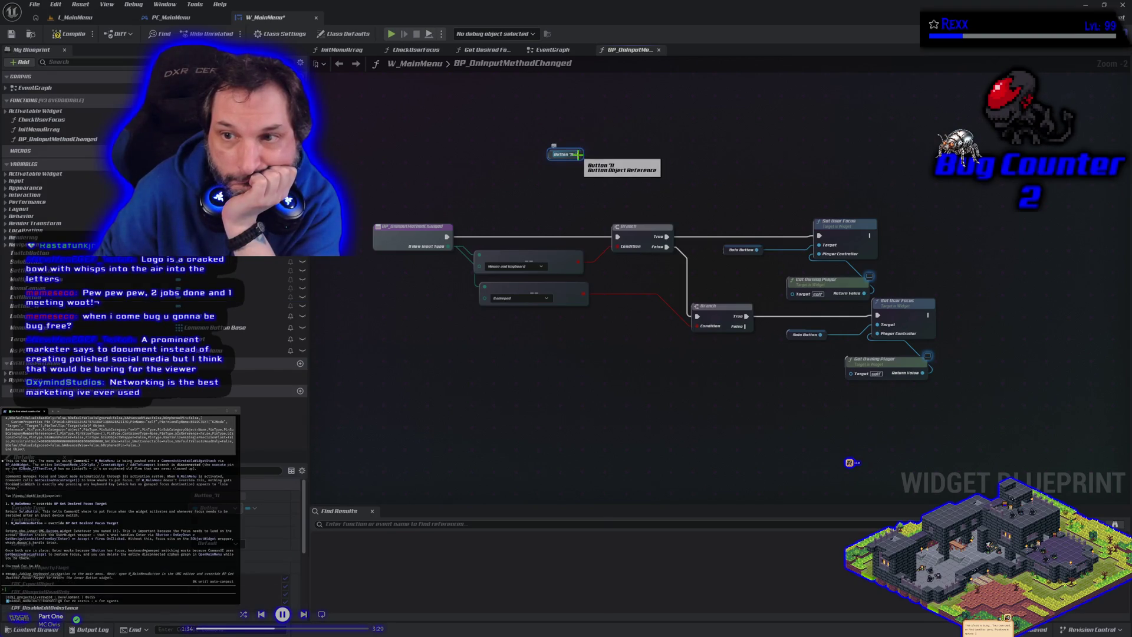
drag(579, 155, 607, 159)
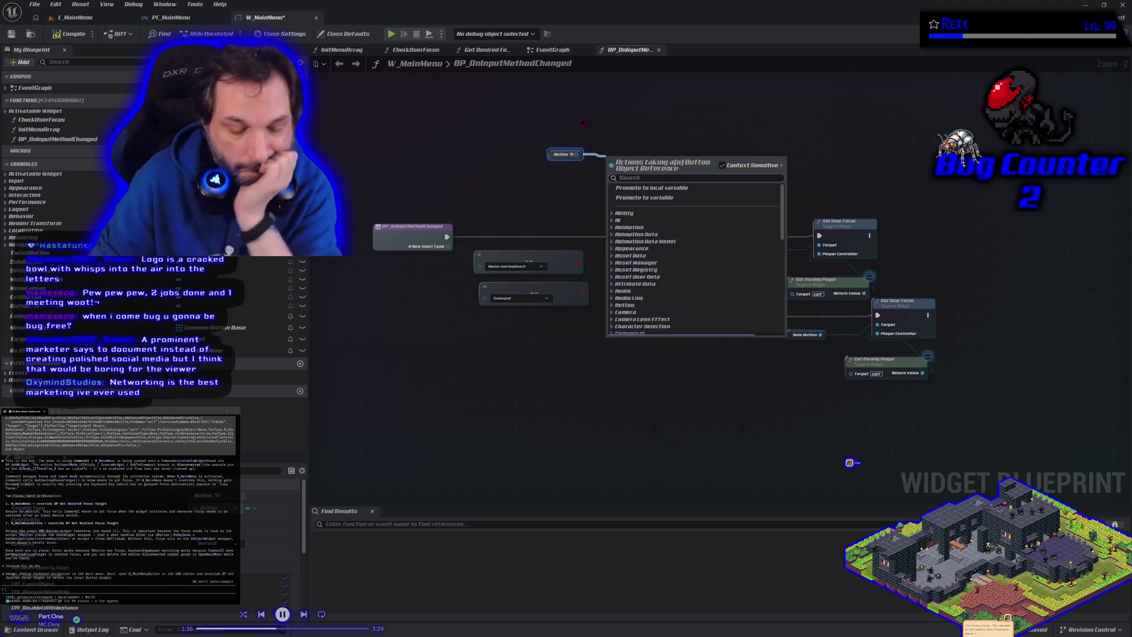
text(onc)
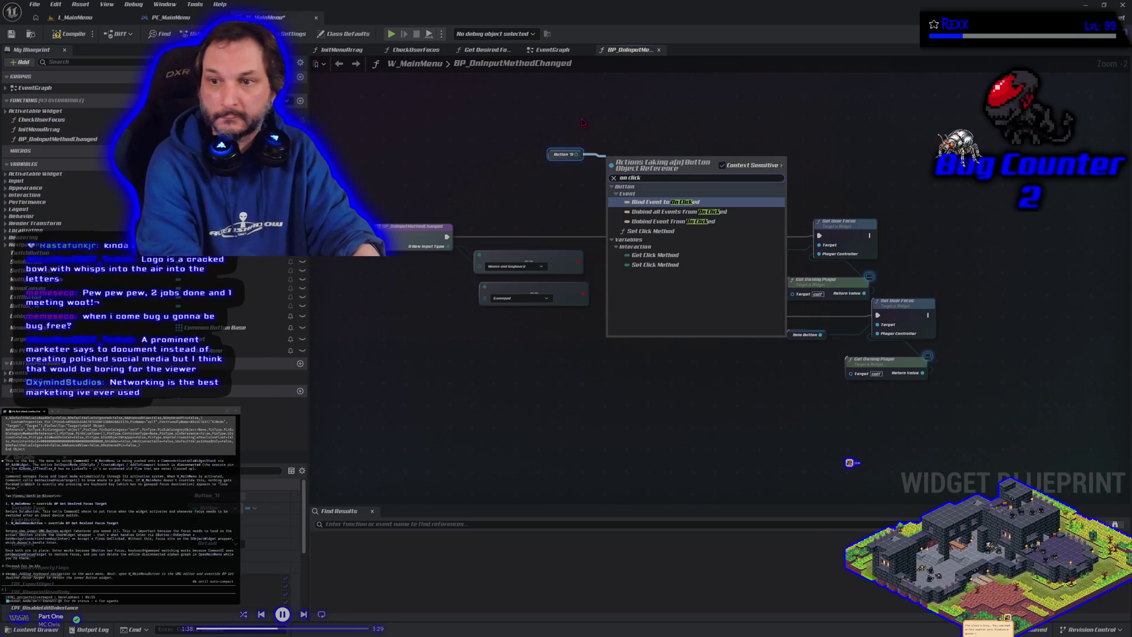
key(Return)
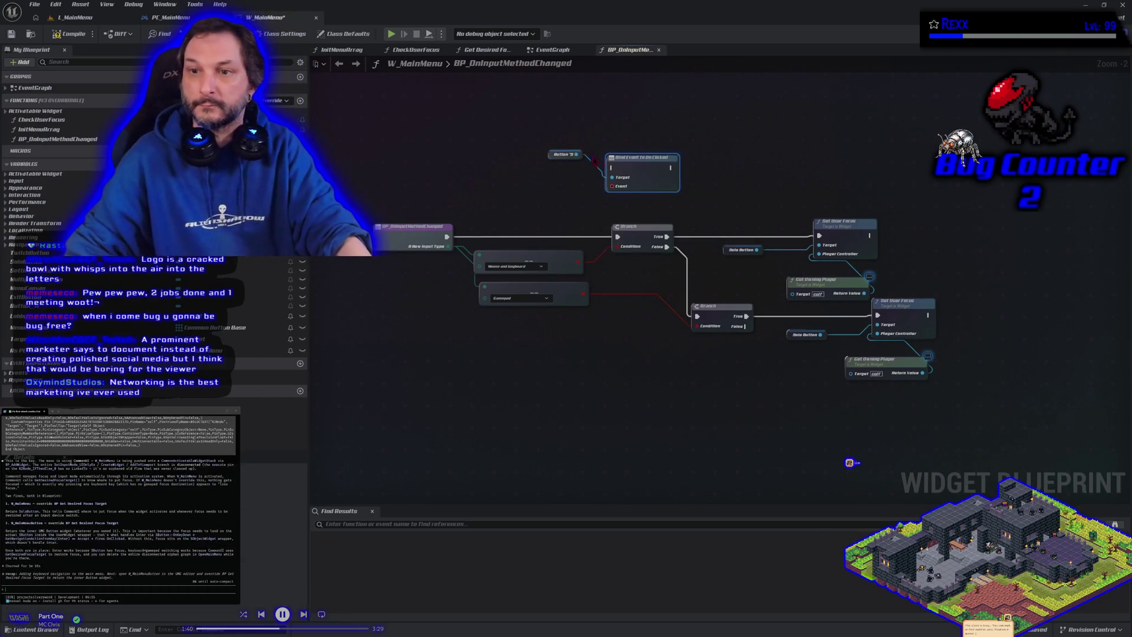
mouse_move(621, 180)
mouse_down()
mouse_move(643, 154)
mouse_move(619, 189)
mouse_up()
text(custom event)
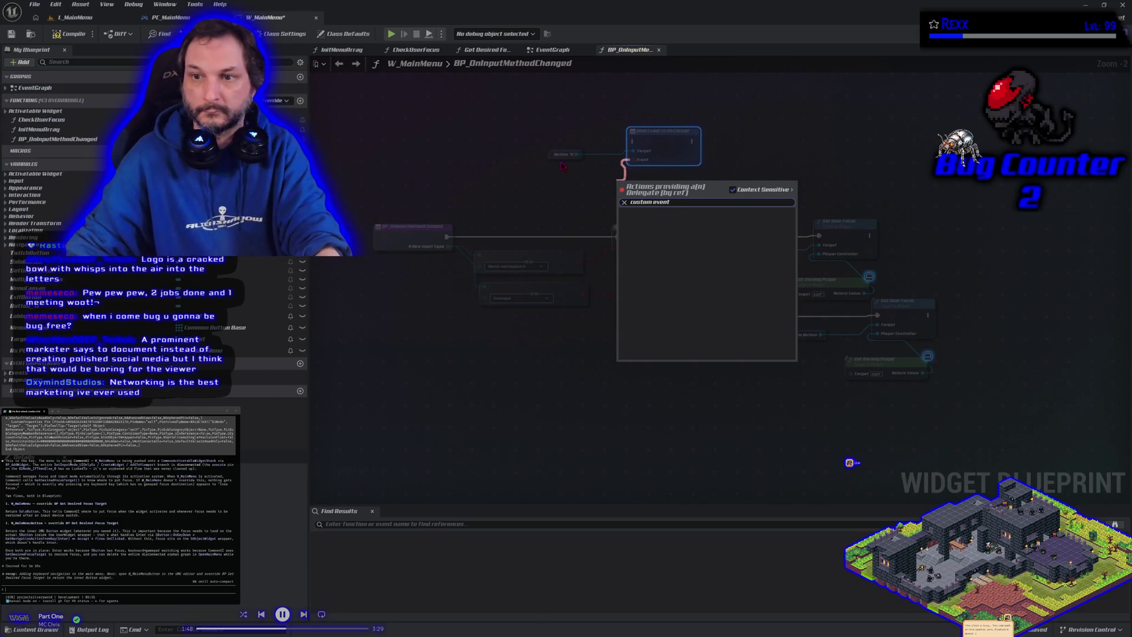
click(566, 170)
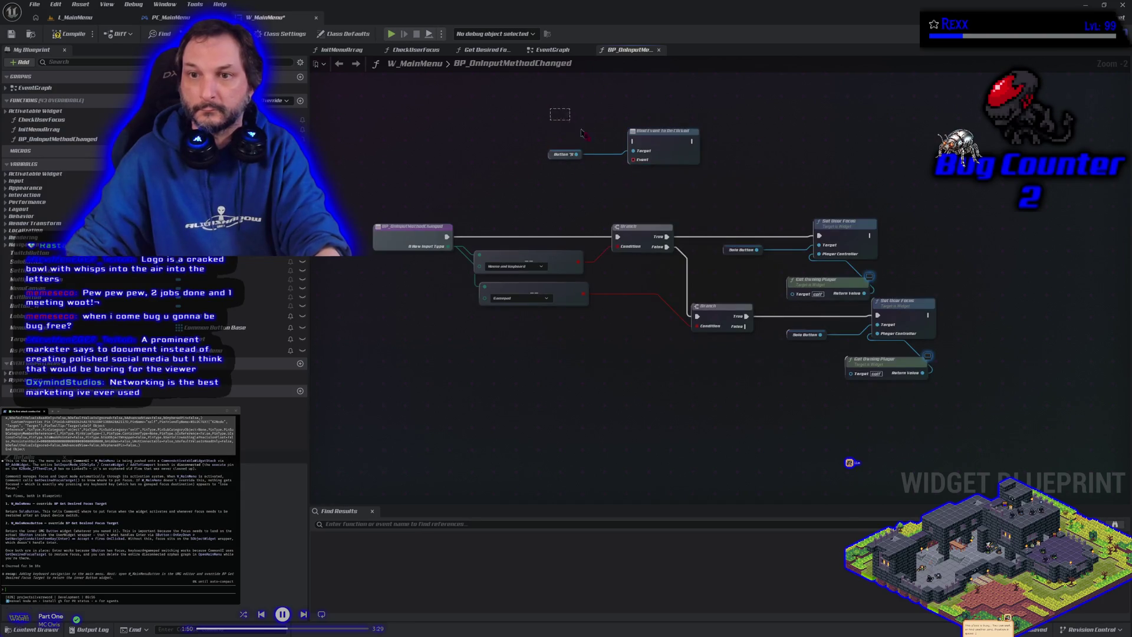
Cut both nodes, paste them into the EventGraph and chain them after the input-method binding.
drag(571, 125, 659, 162)
key(Delete)
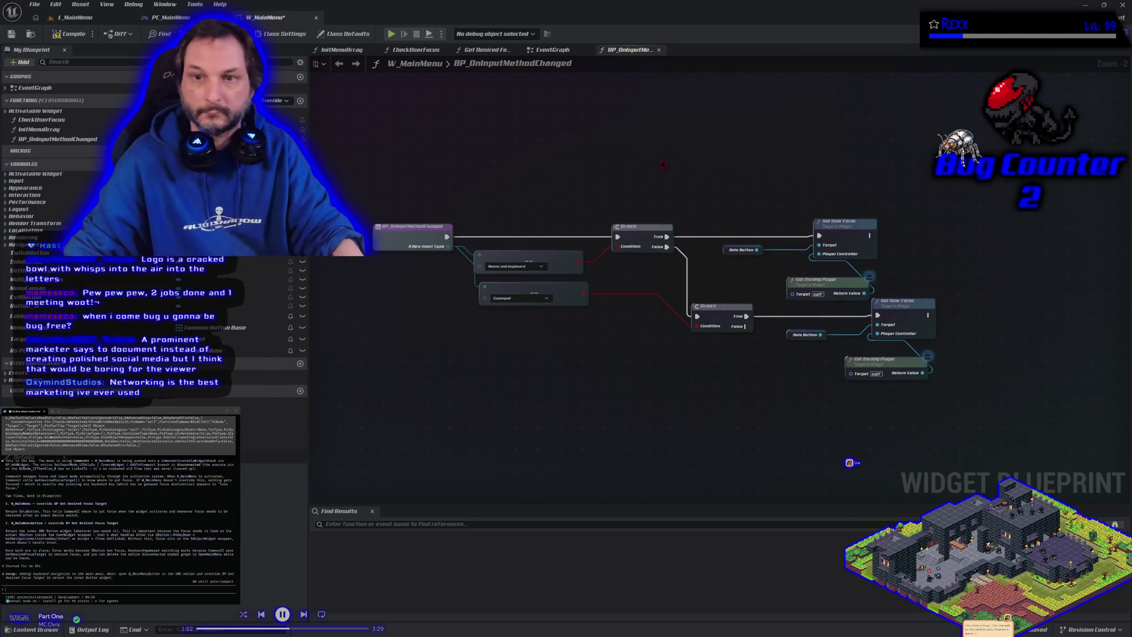
click(554, 50)
mouse_move(539, 177)
mouse_down()
mouse_move(612, 152)
mouse_move(453, 341)
mouse_up()
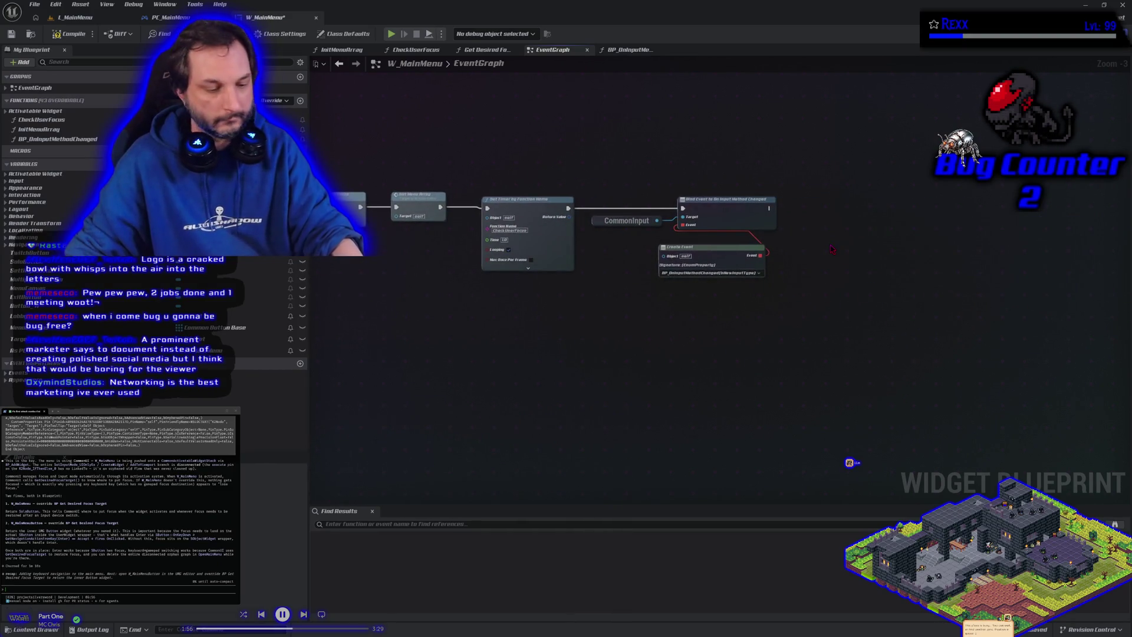
key(ctrl+v)
mouse_move(769, 209)
mouse_down()
mouse_move(869, 247)
mouse_move(877, 293)
mouse_up()
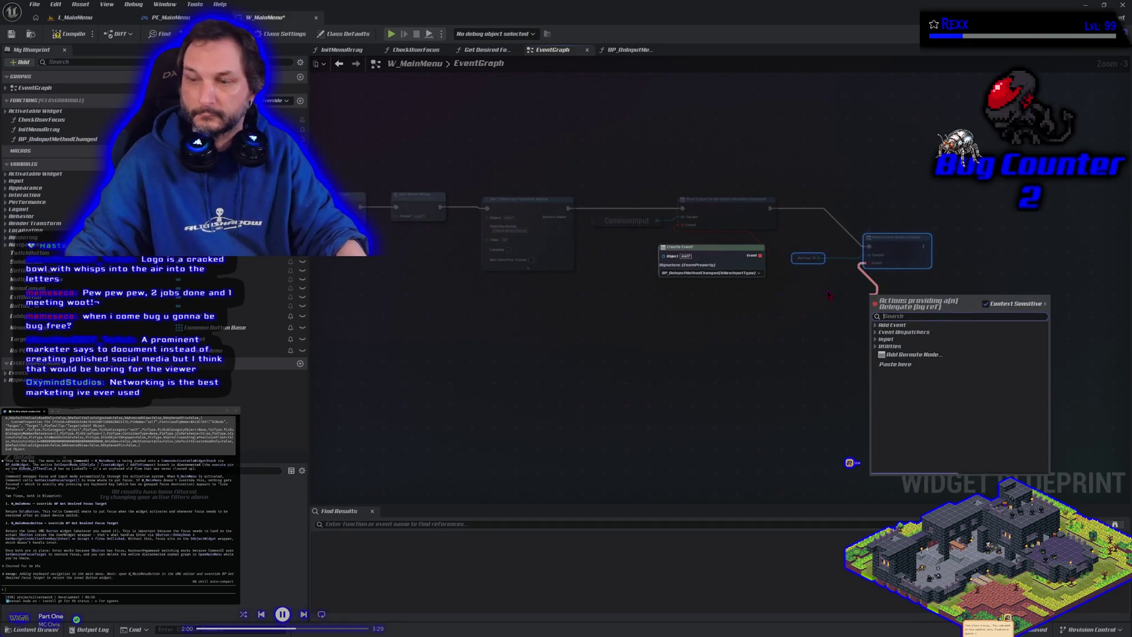
Add a custom event named Fix Focus On Mouse Click for the On Clicked delegate.
text(custom event)
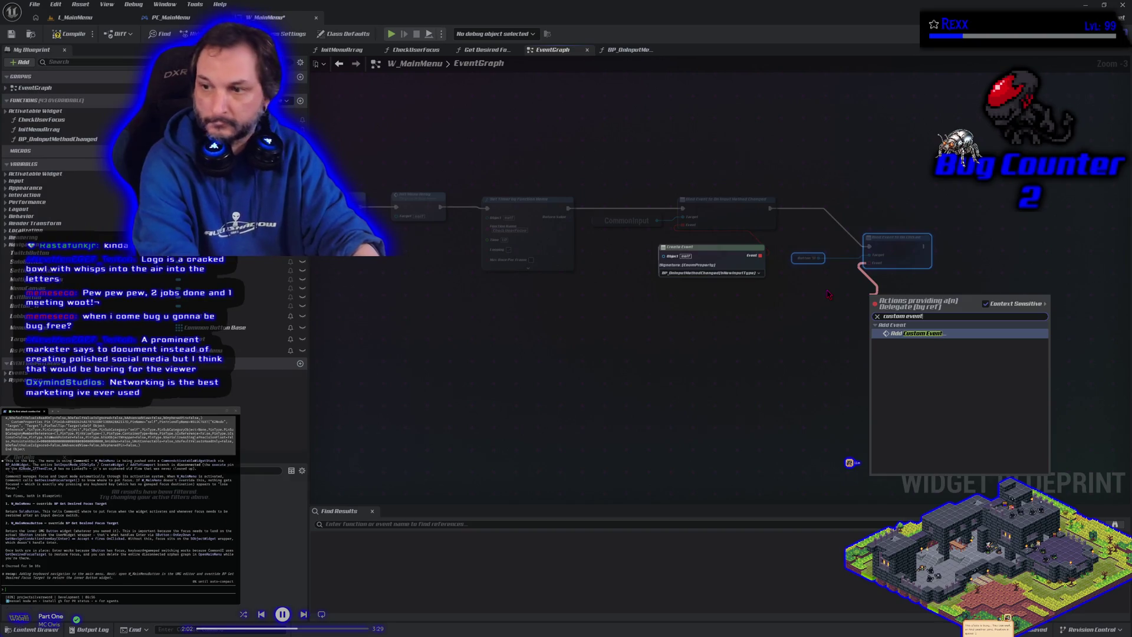
key(Return)
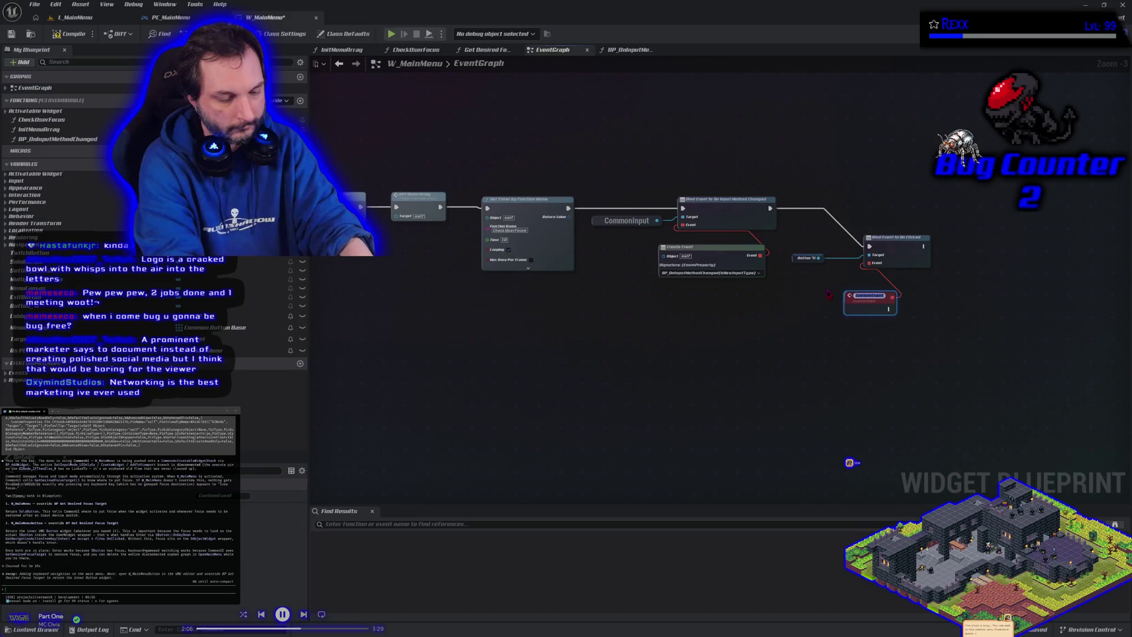
text(On)
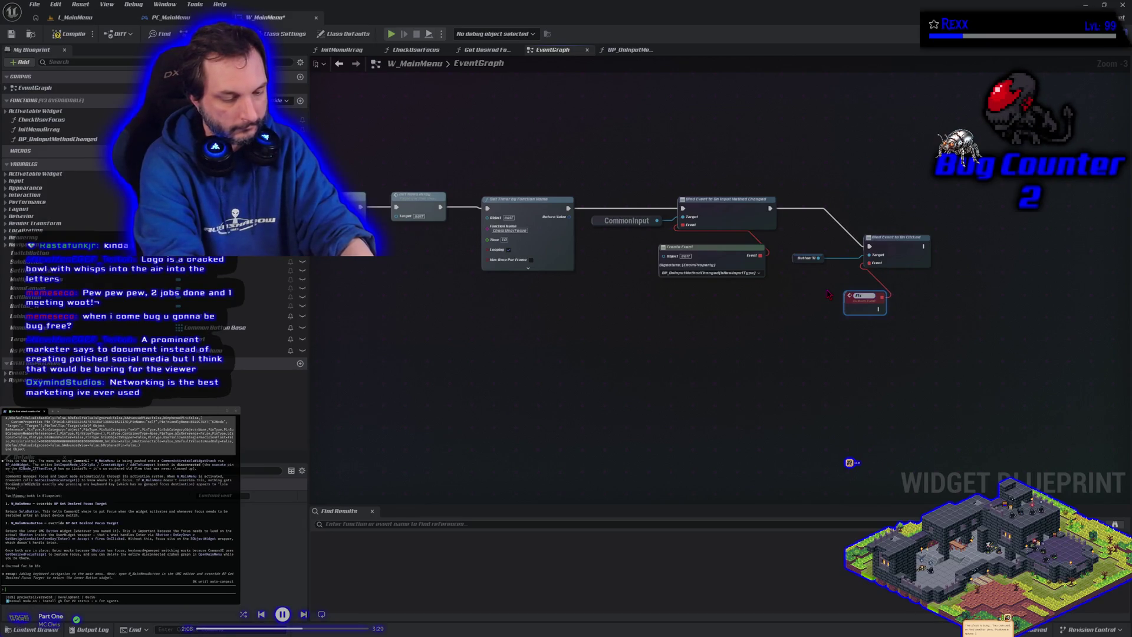
text(s)
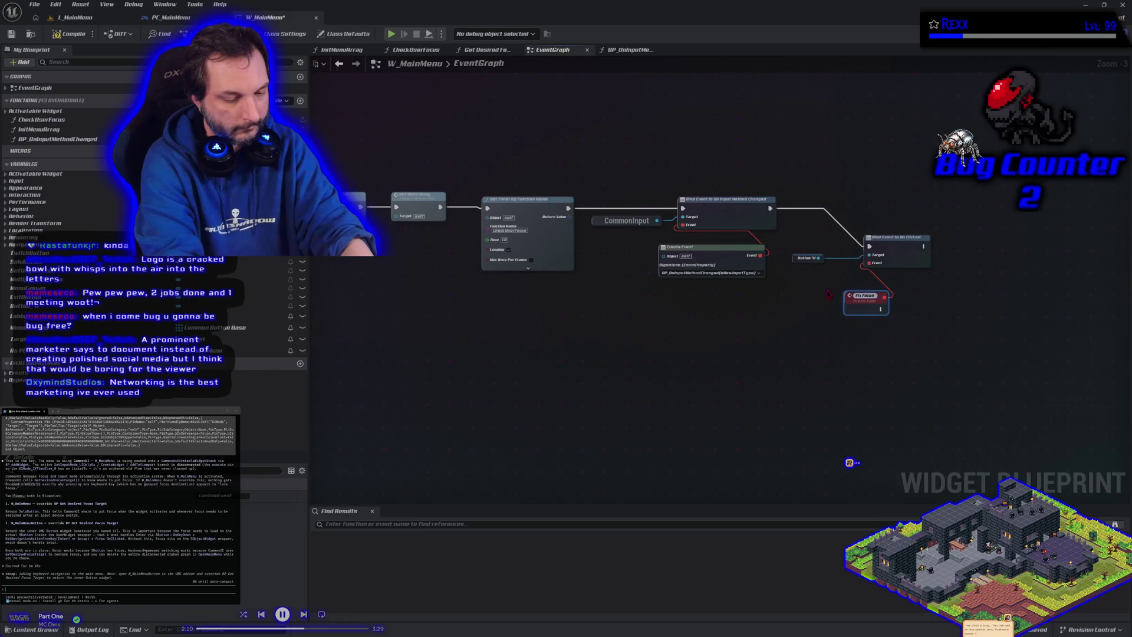
text( On Mouse Click)
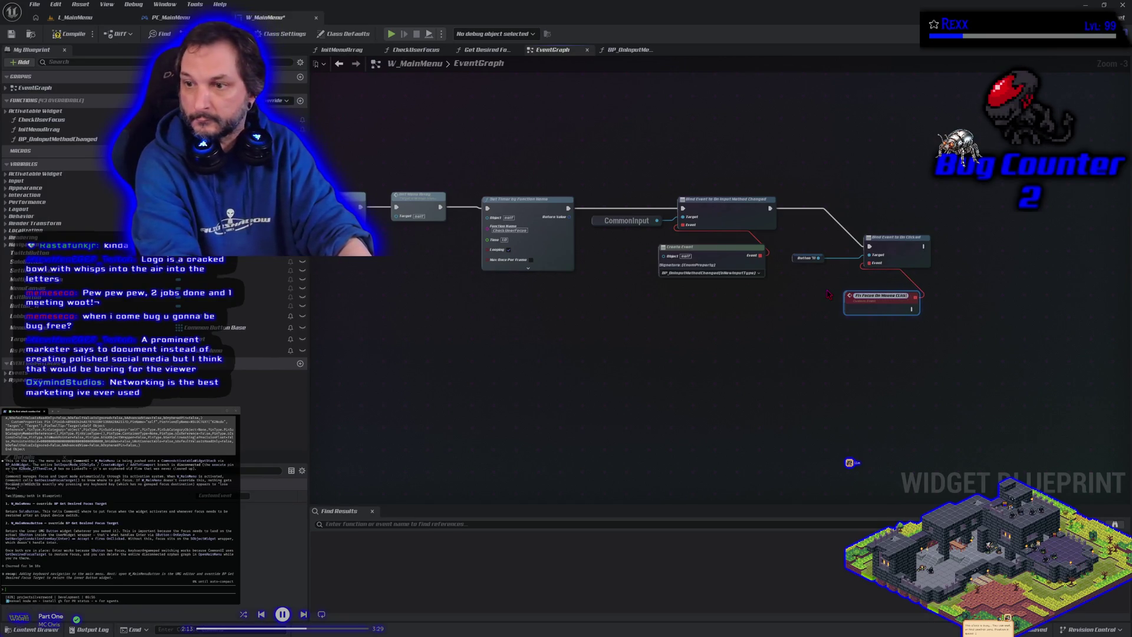
key(BackSpace)
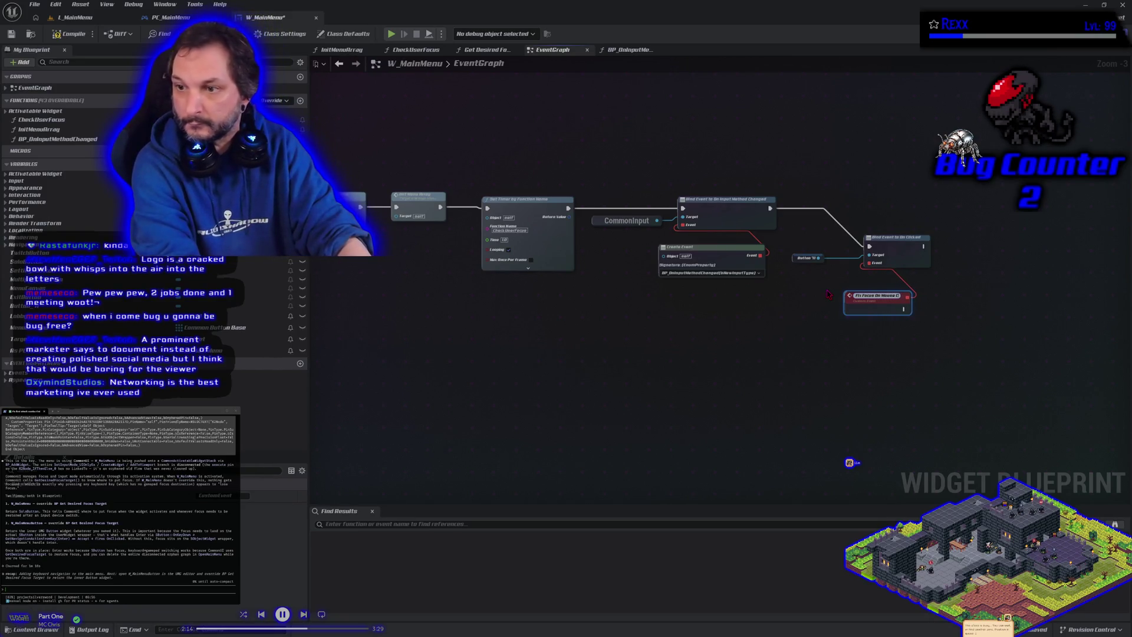
key(Return)
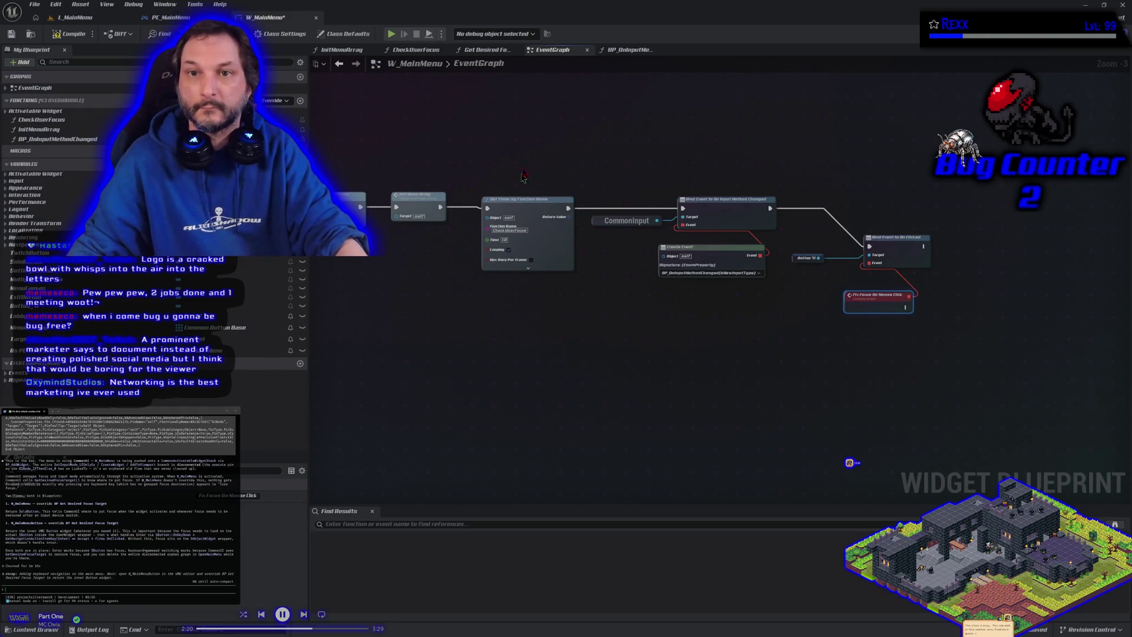
Paste the Solo Button focus nodes and wire Solo Button into Set User Focus's Target.
click(629, 50)
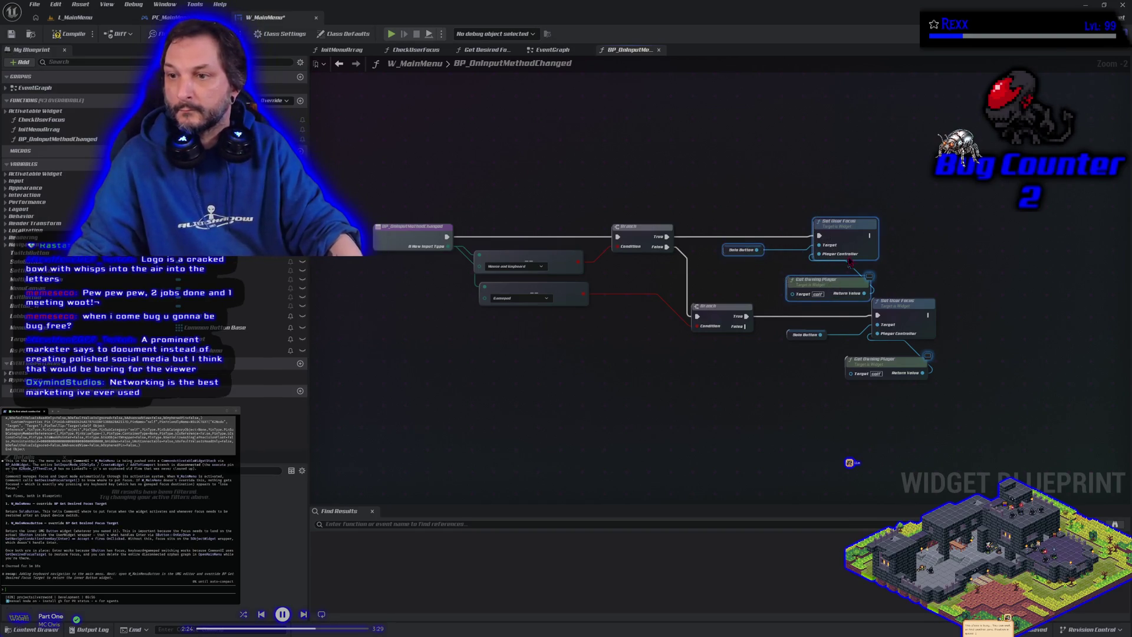
key(alt+Left)
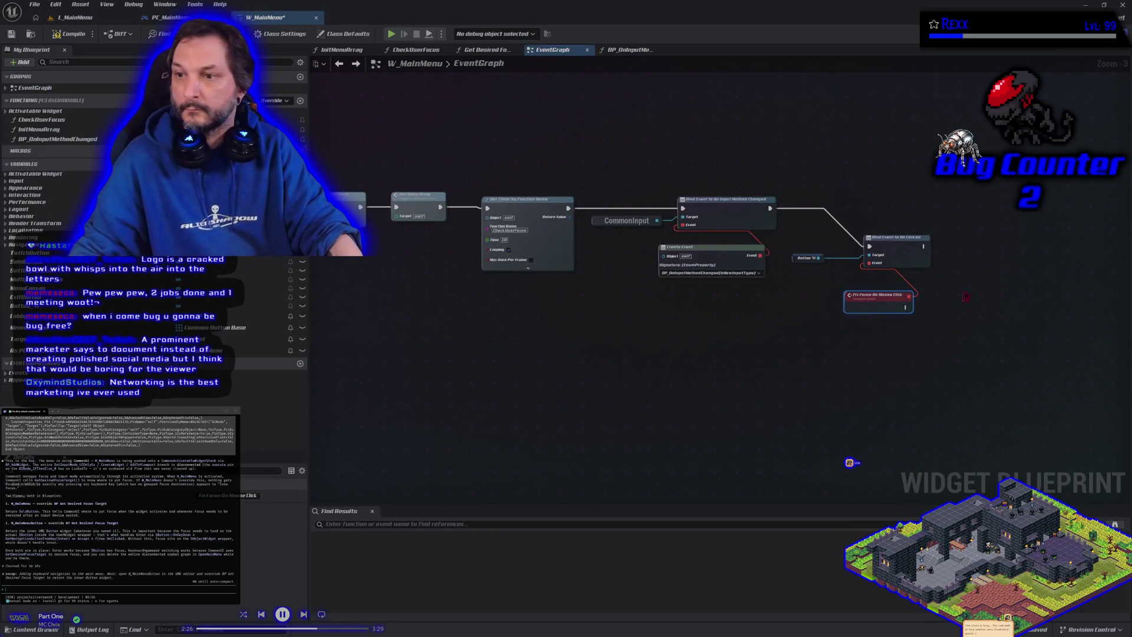
key(ctrl+v)
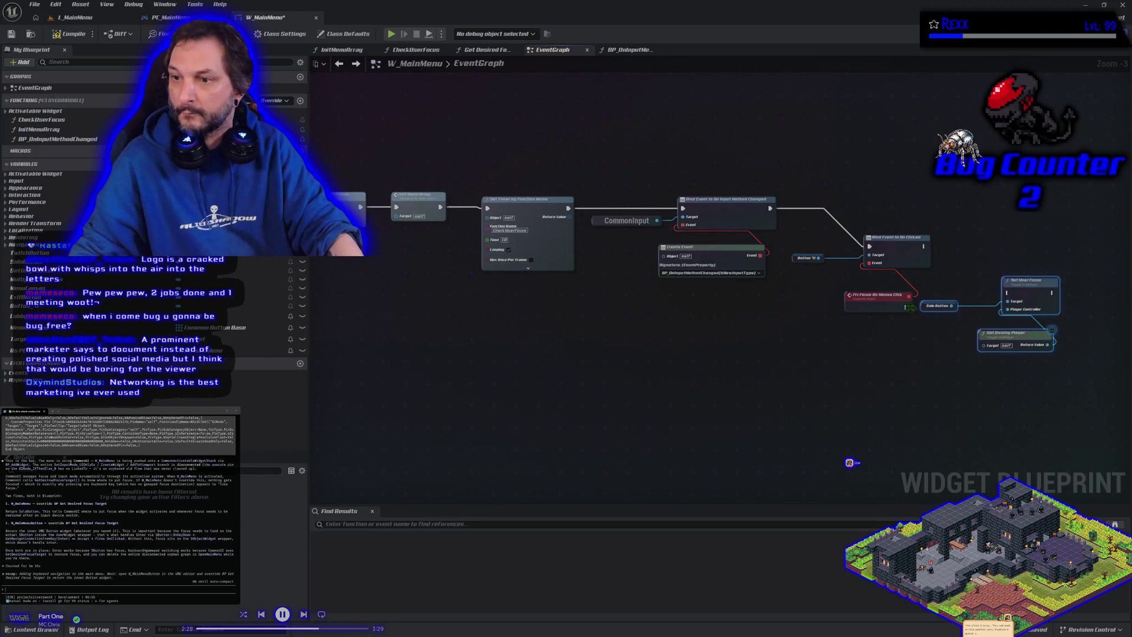
drag(970, 308, 1008, 301)
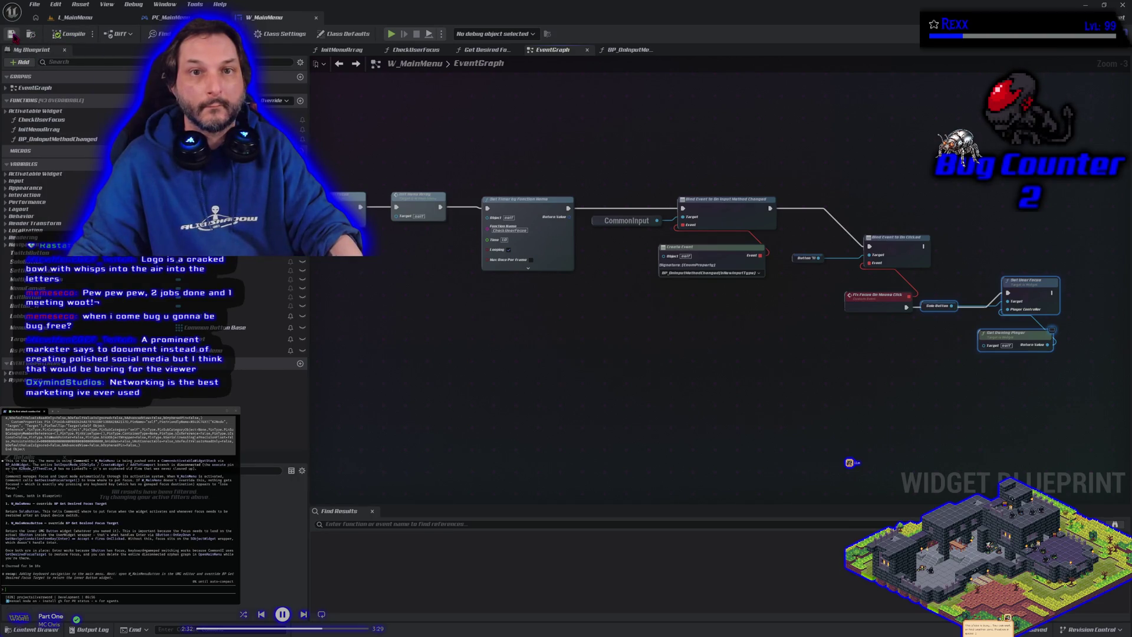
click(76, 17)
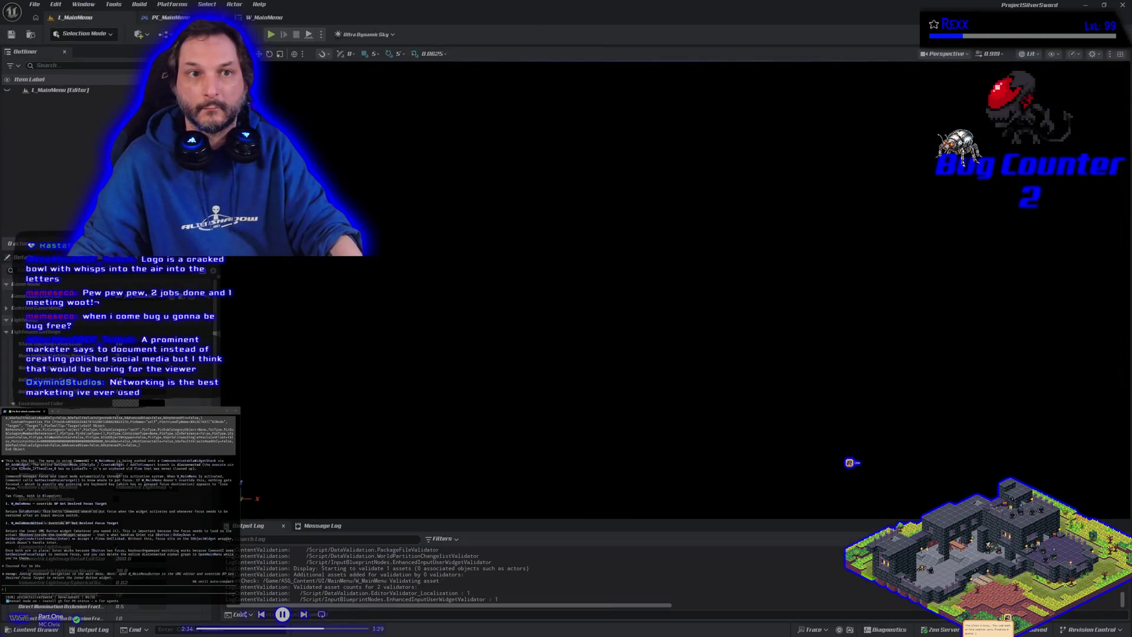
Briefly play-test the main menu level, then view W_MainMenu's Designer layout.
click(269, 36)
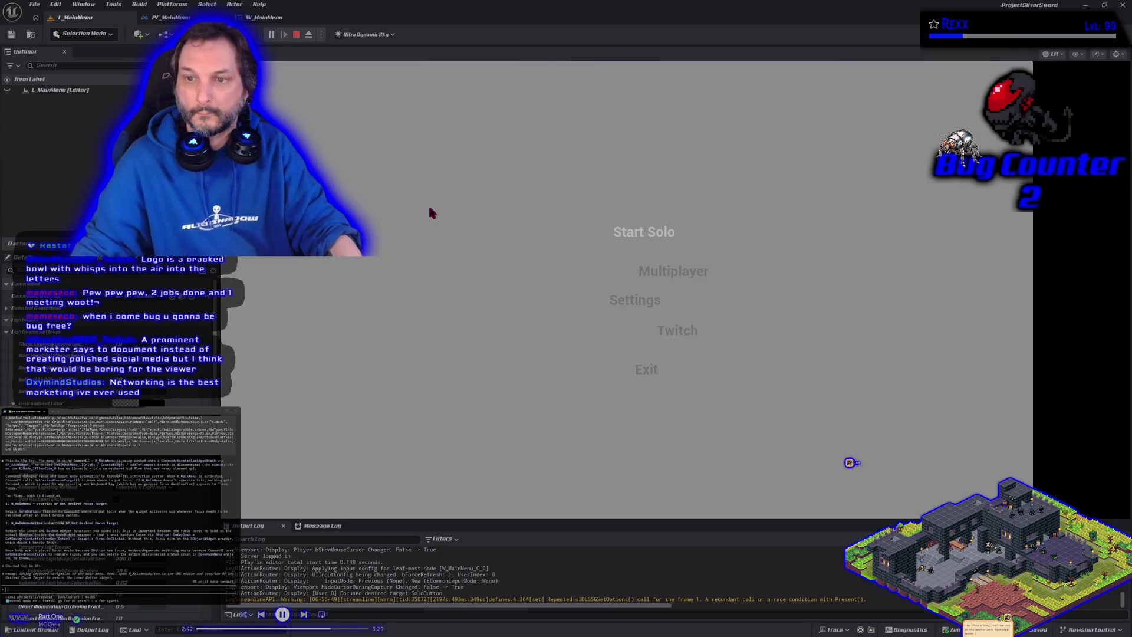
key(Escape)
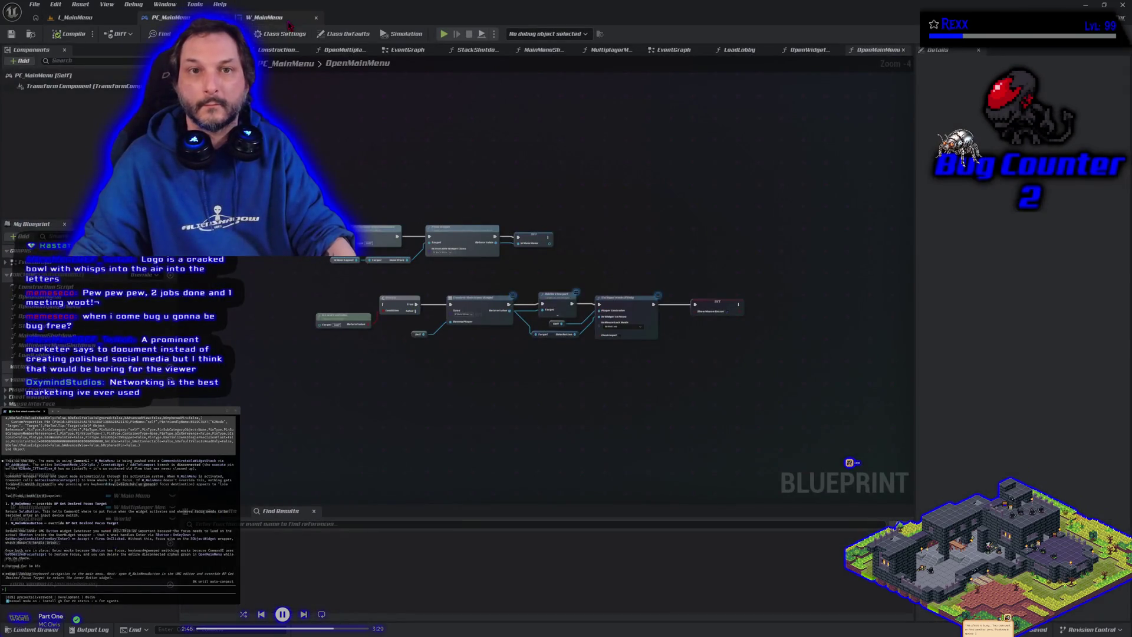
click(289, 18)
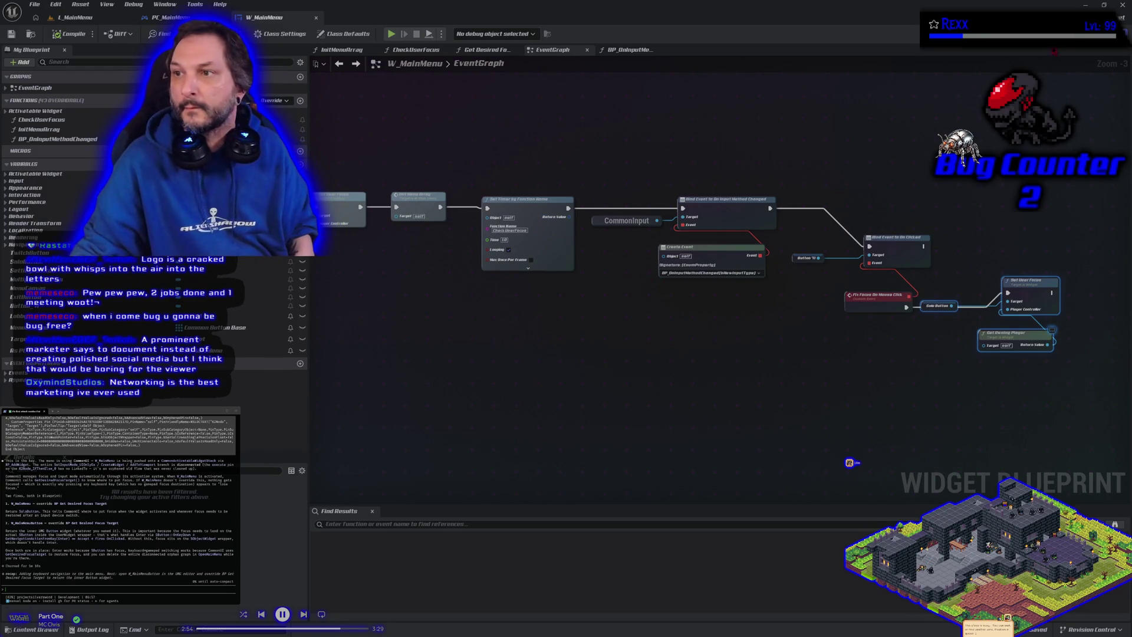
click(1098, 34)
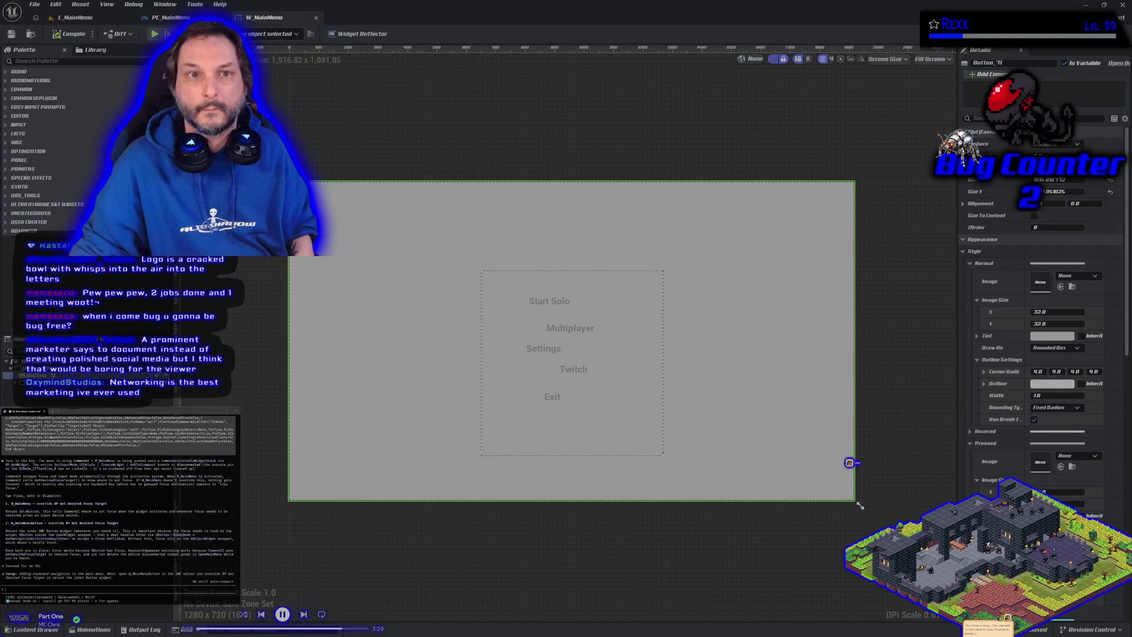
Play-test again, choosing Start Solo to reach the lobby, then stop.
click(90, 19)
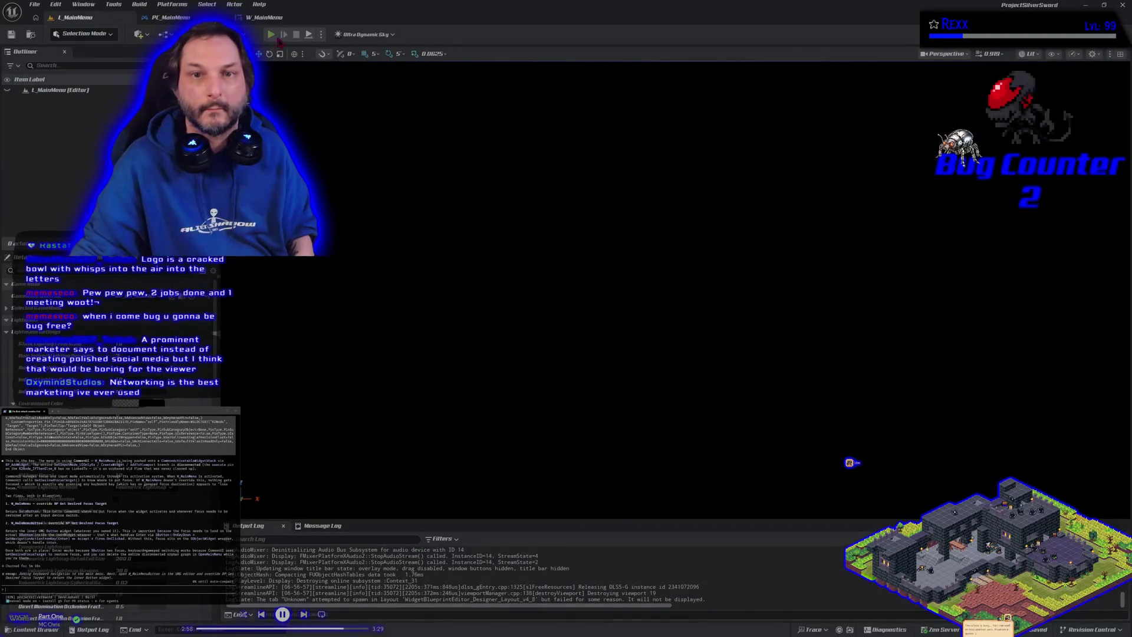
click(271, 34)
click(639, 234)
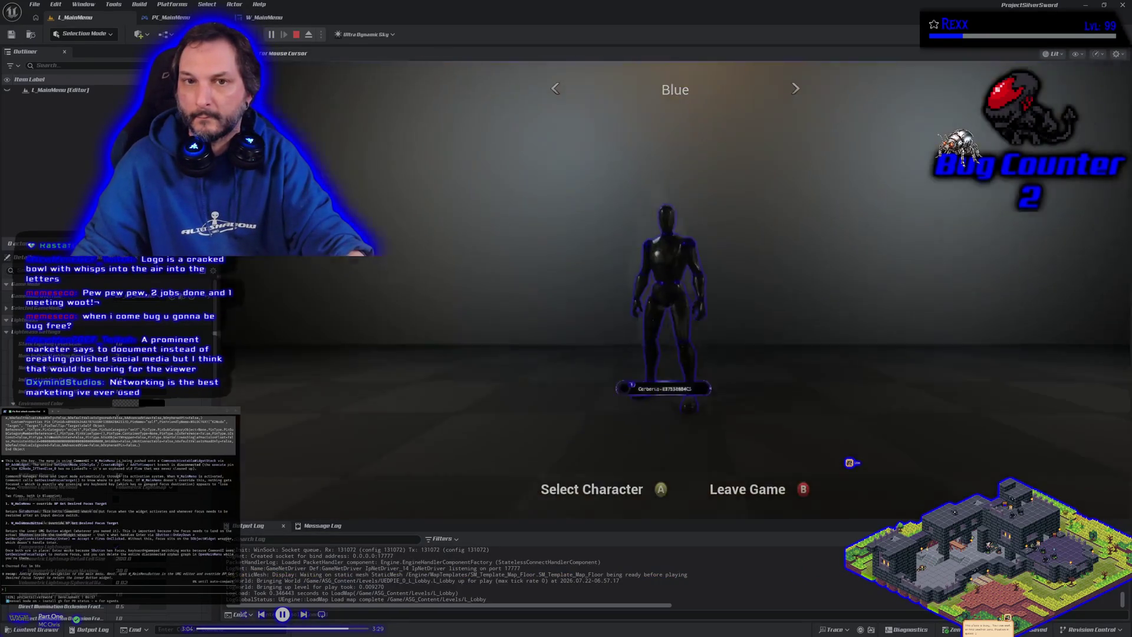
key(Escape)
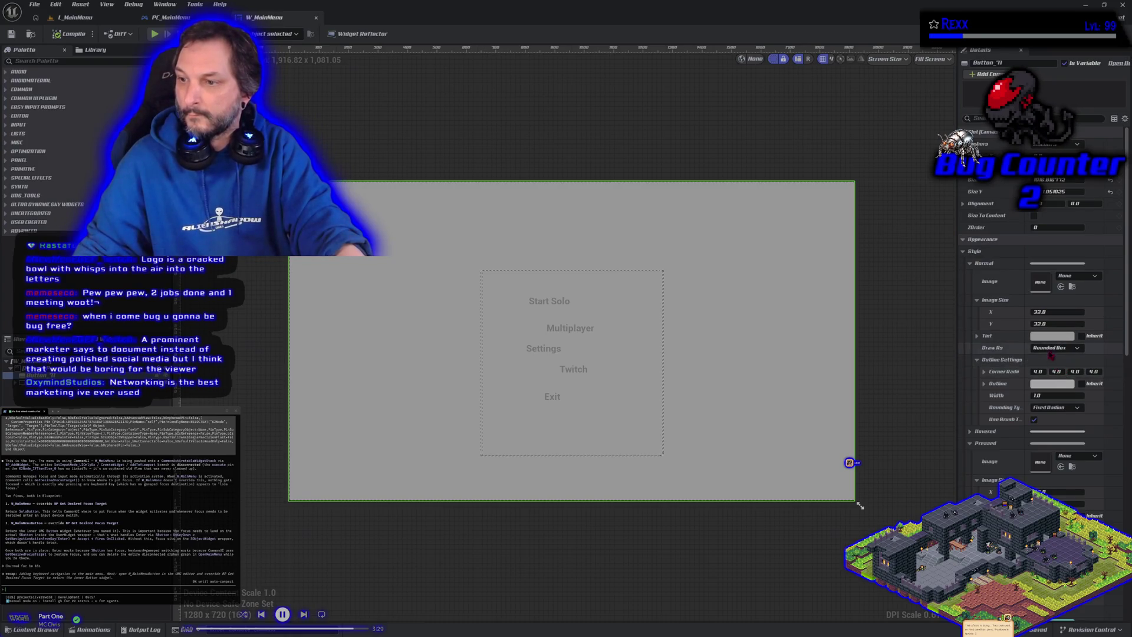
Set the background button's tint alpha to 0, compile, and play-test the main menu.
click(978, 336)
click(1057, 384)
text(0)
key(Return)
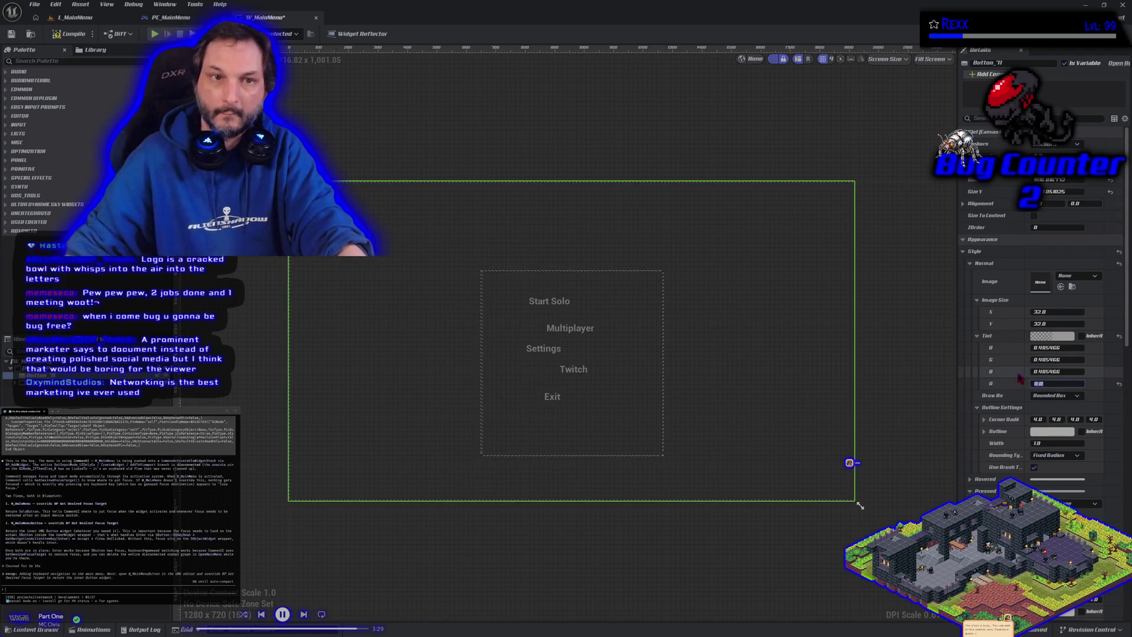
click(67, 35)
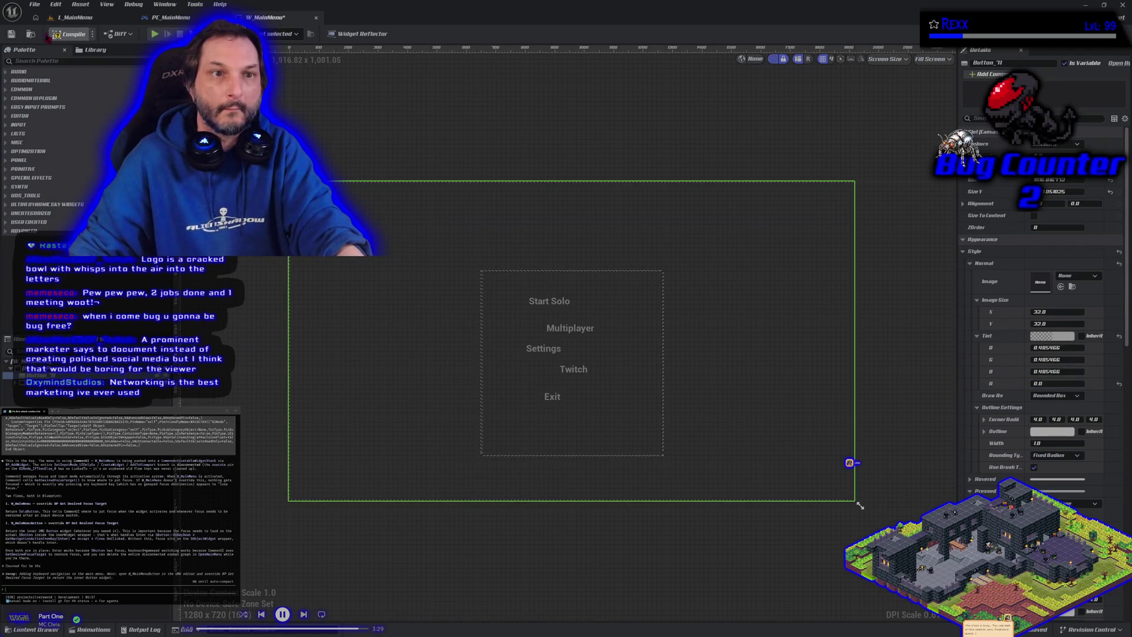
click(76, 18)
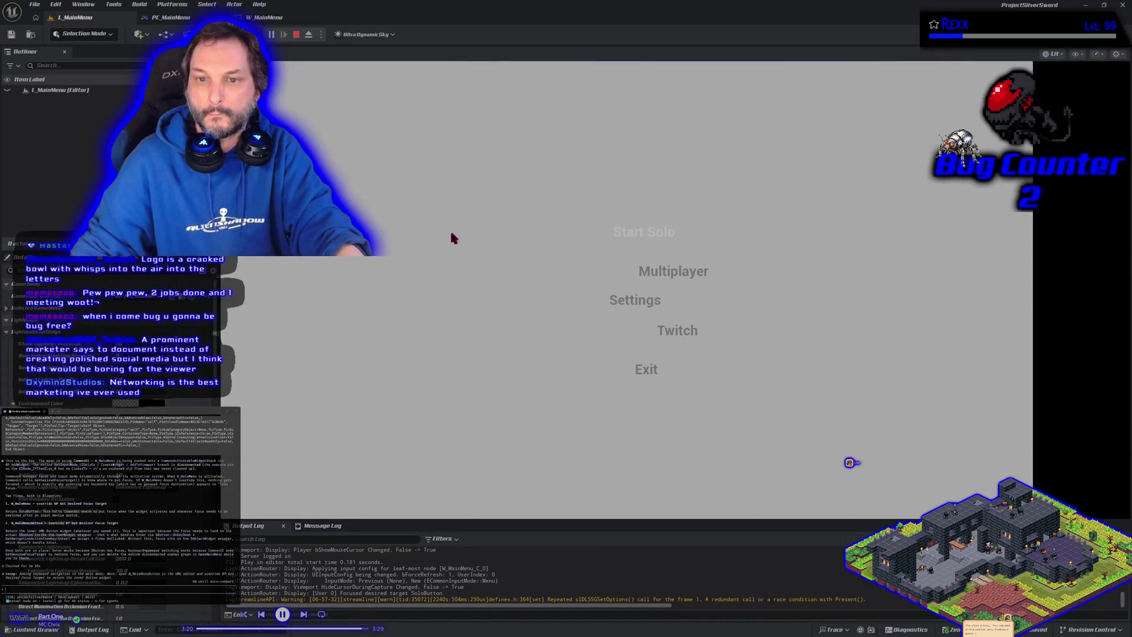
key(Escape)
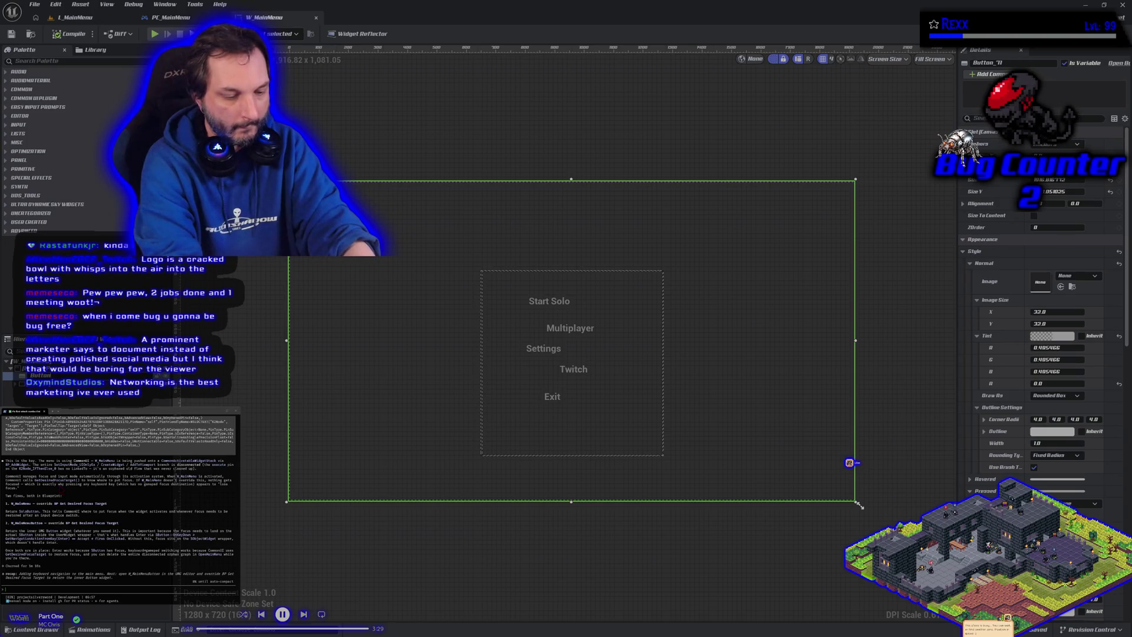
Rename the background button to ButtonMouseFocus and restore its tint alpha to 1.
text(ain)
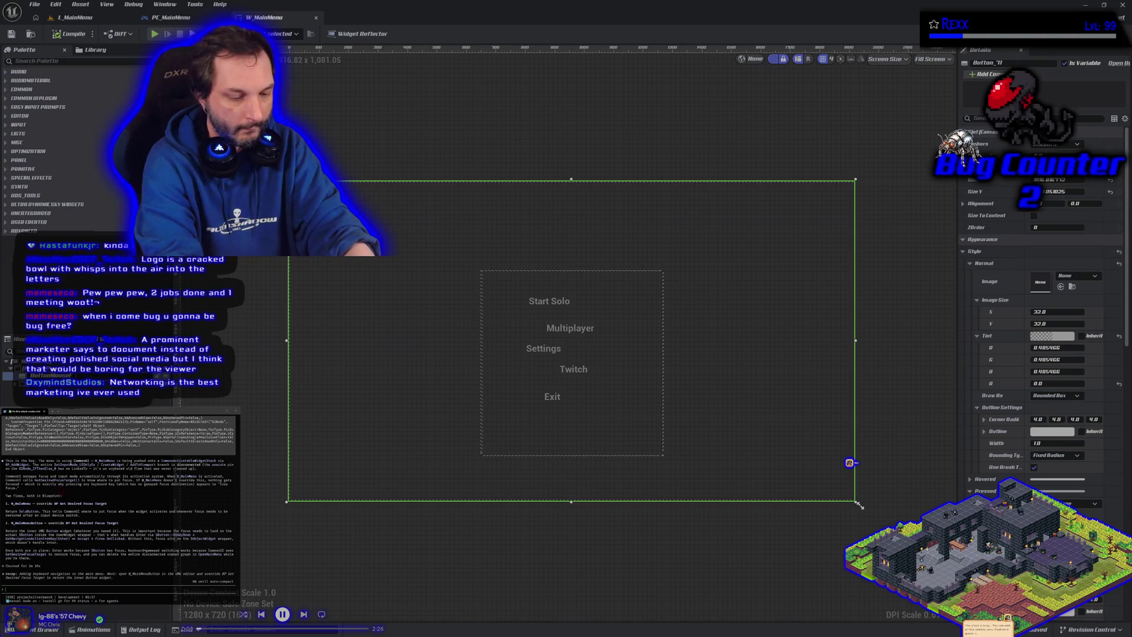
text(MouseFocus)
key(Return)
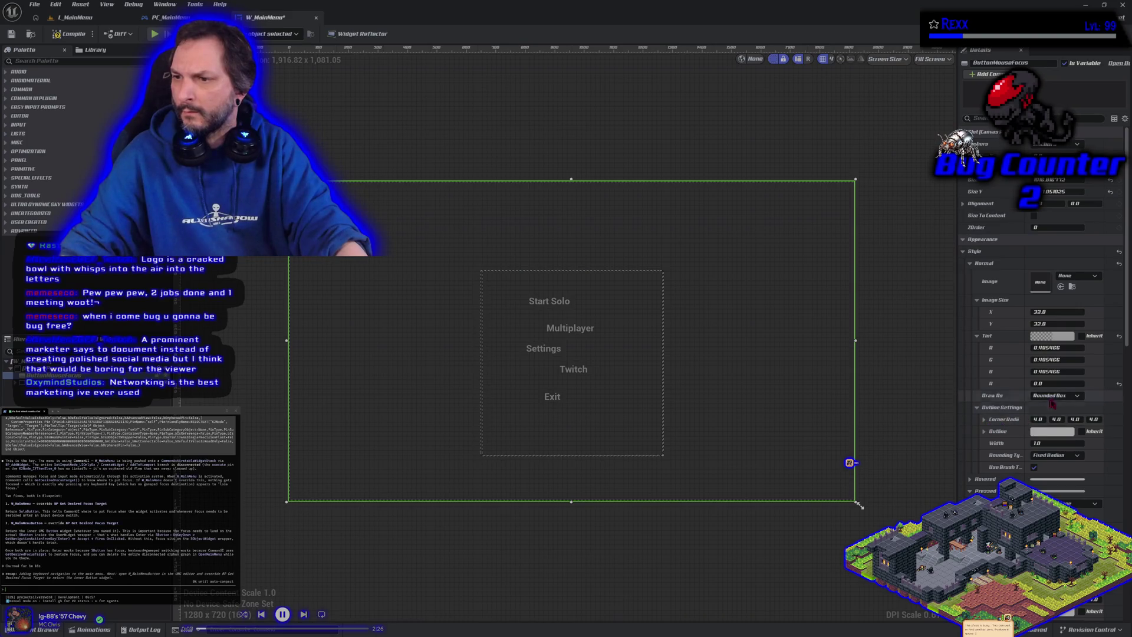
click(1119, 384)
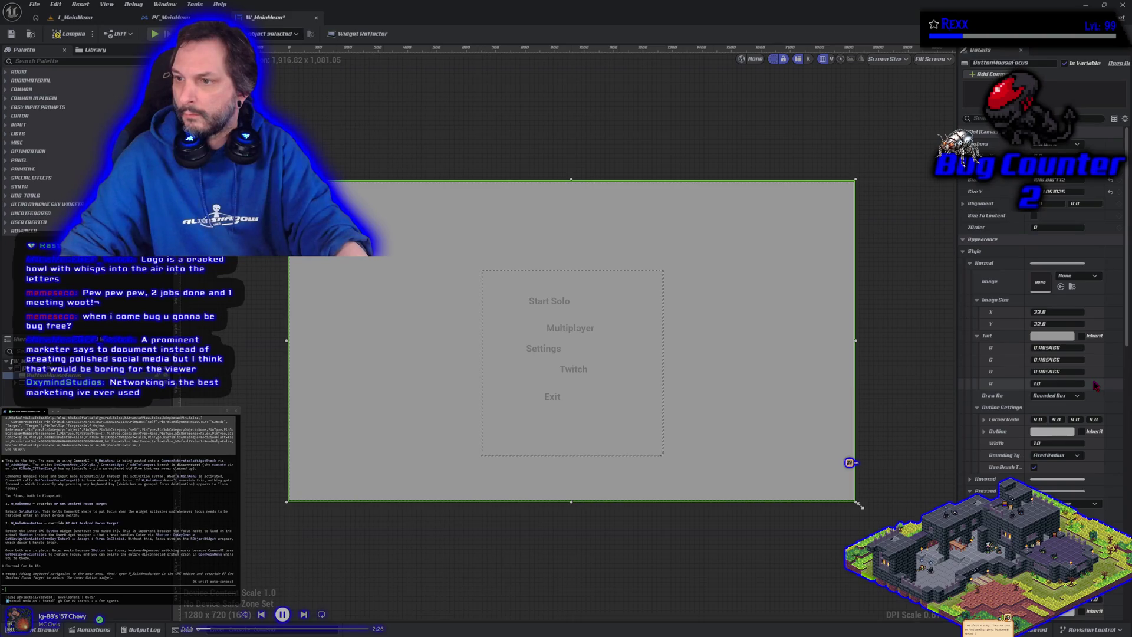
Try a transparent Colour and Opacity on the button, then reset it to fully opaque.
click(967, 255)
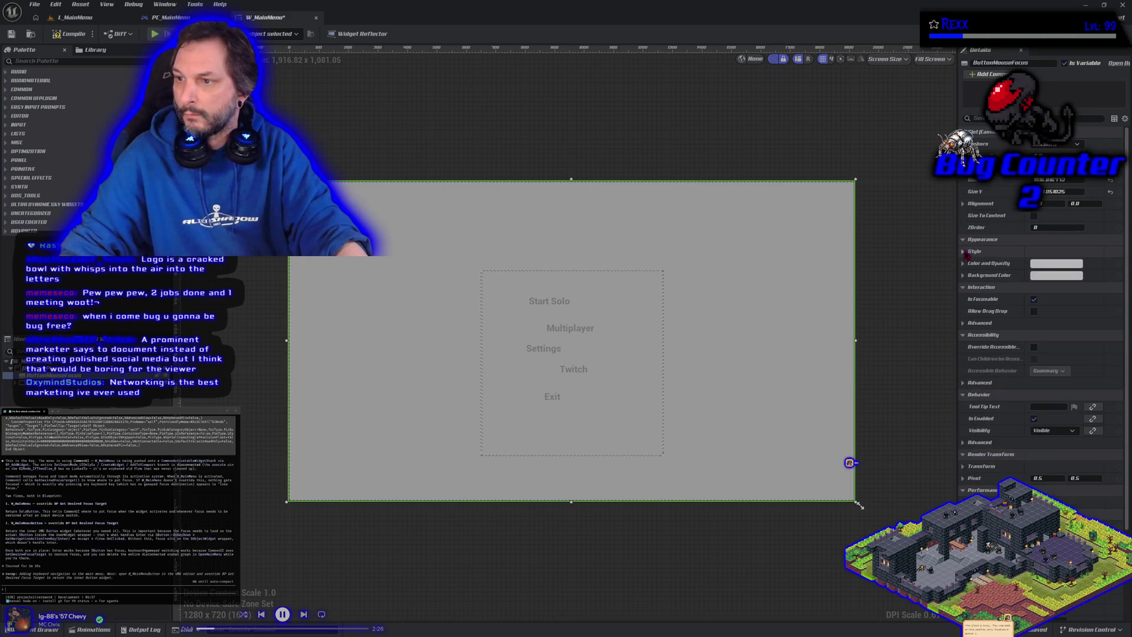
click(1058, 264)
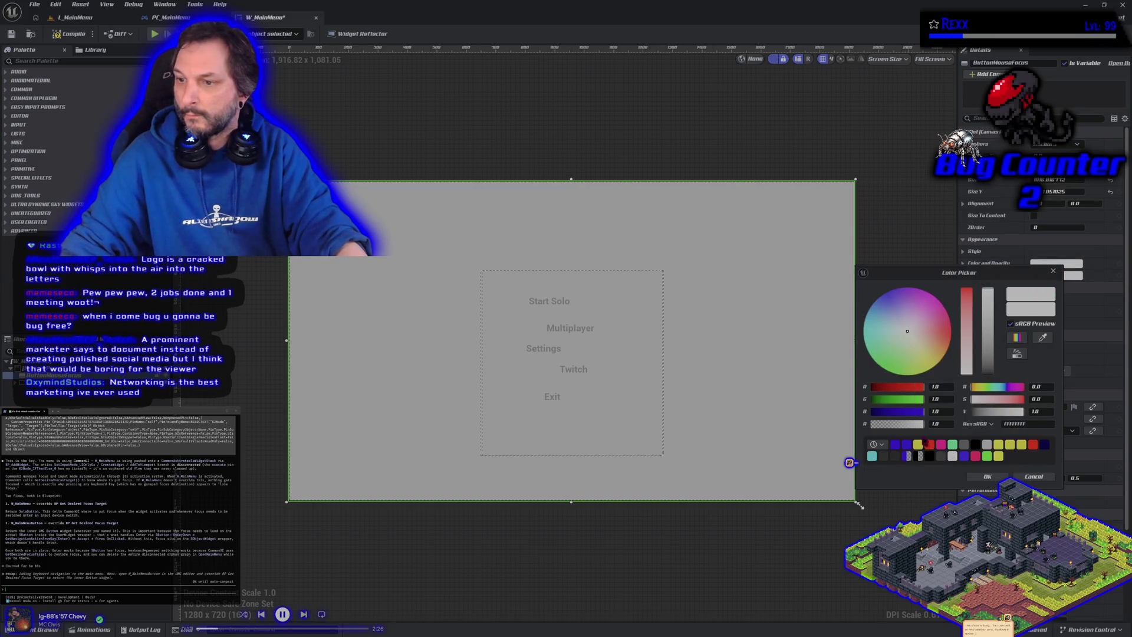
drag(913, 425, 872, 425)
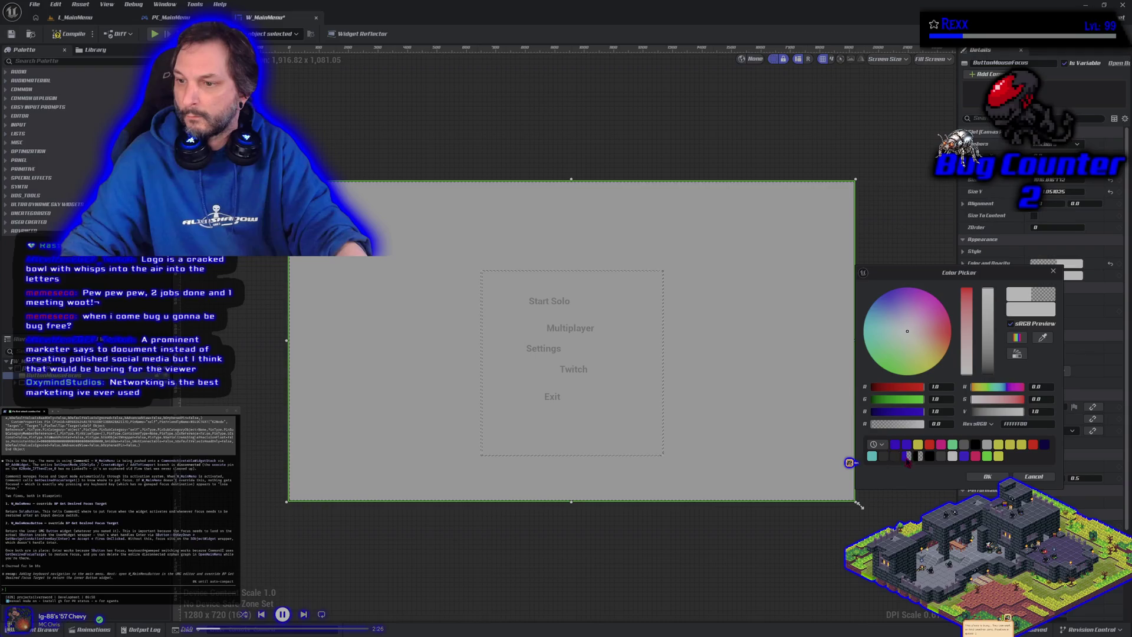
click(986, 478)
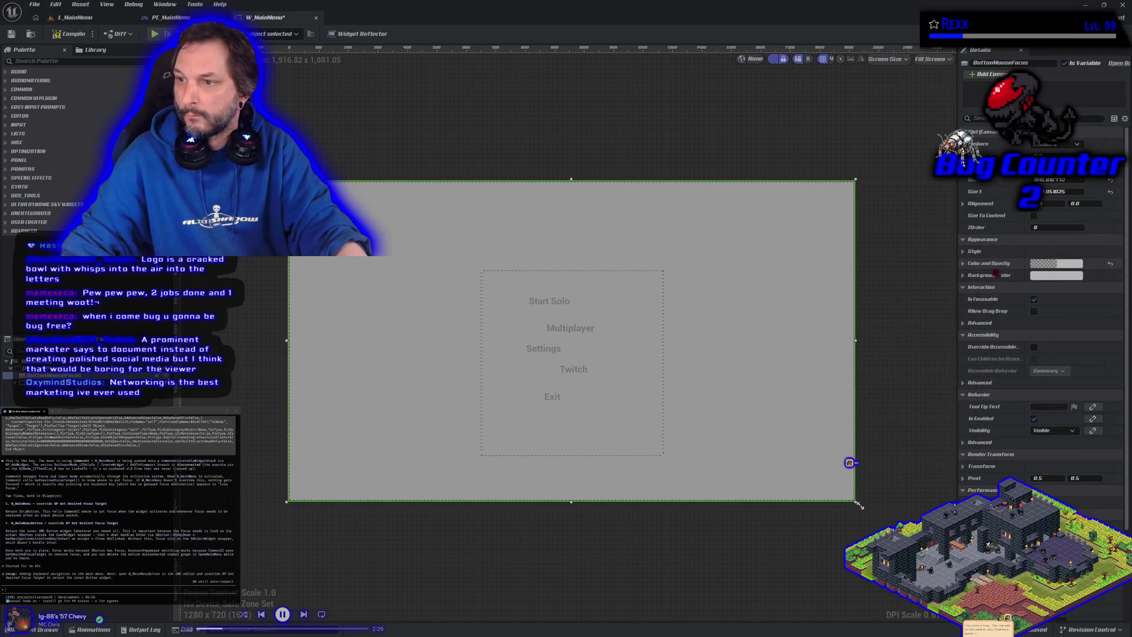
click(963, 265)
click(1112, 311)
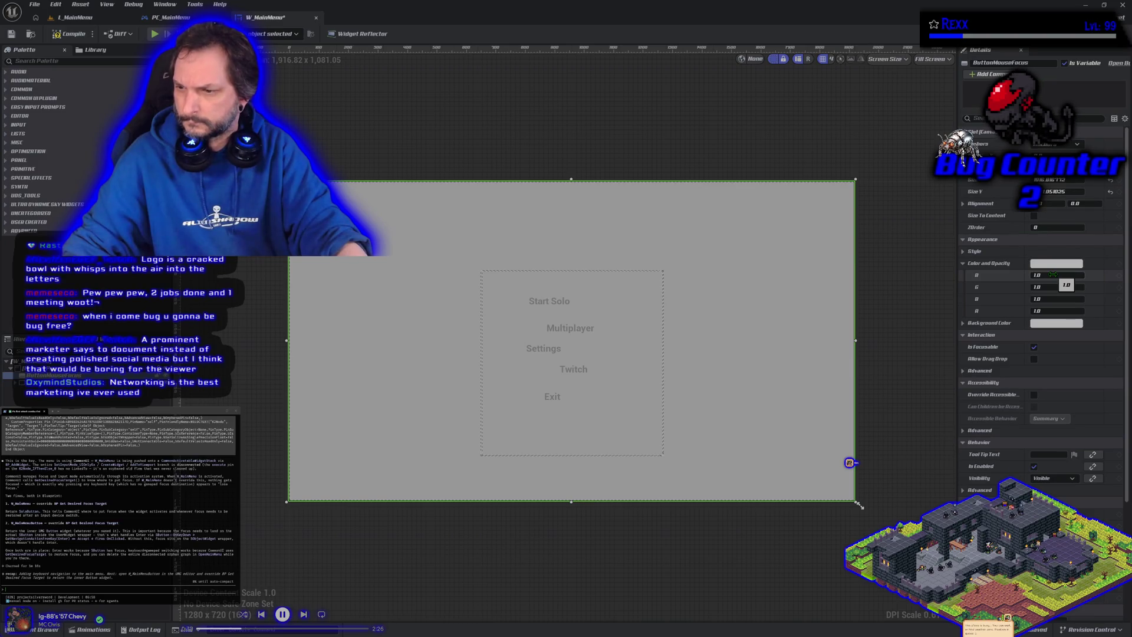
Set ButtonMouseFocus's normal tint alpha to 0 in the colour picker.
click(964, 252)
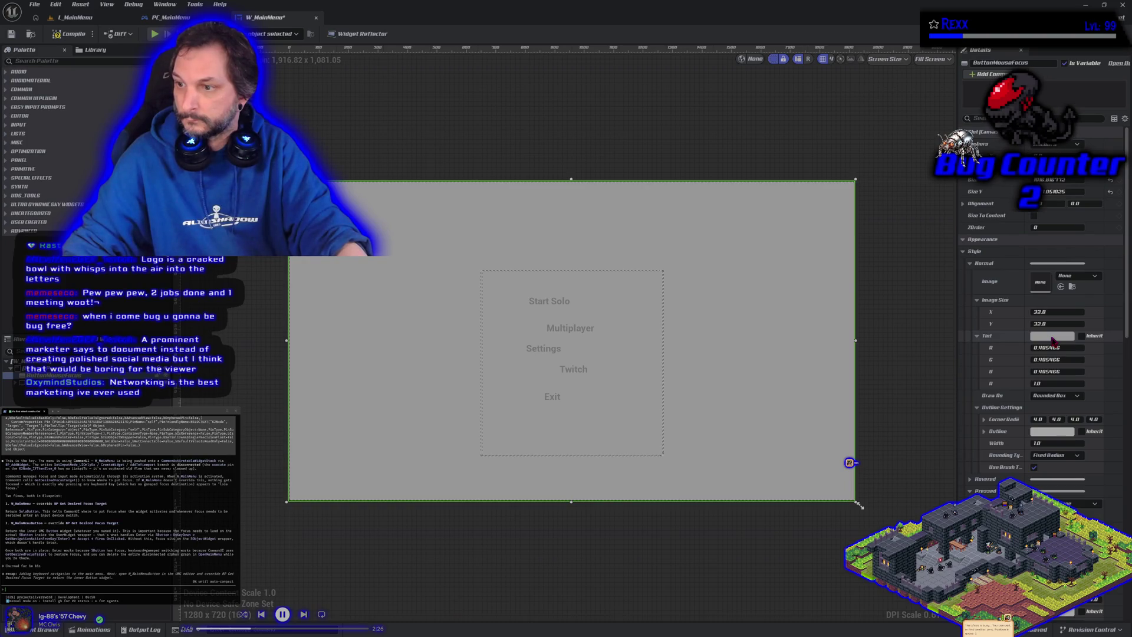
click(1052, 336)
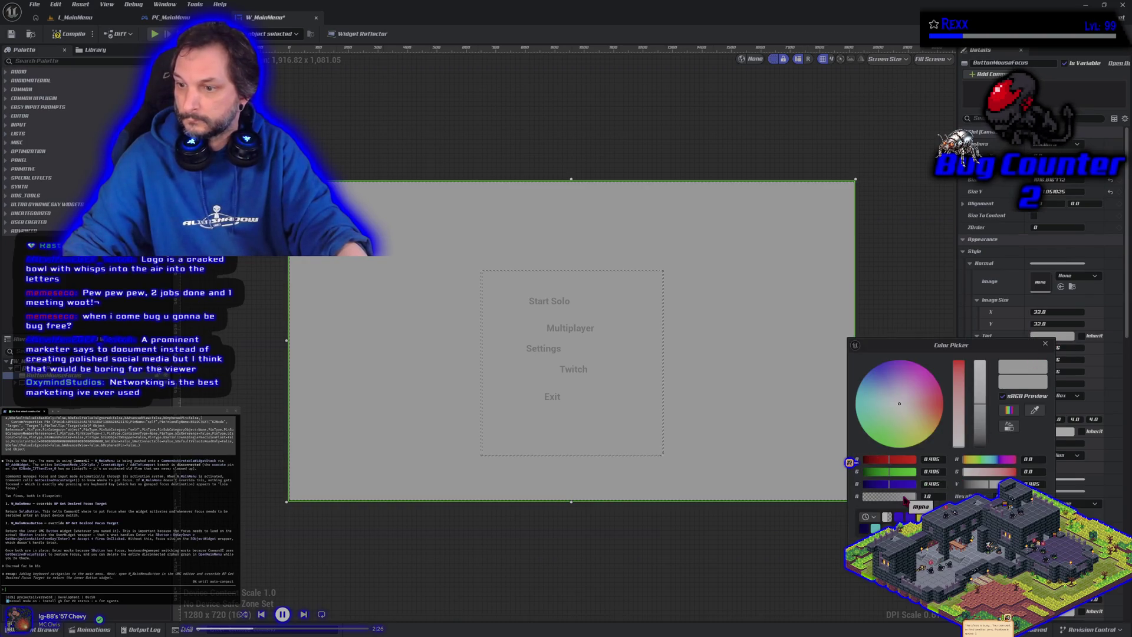
drag(908, 497, 848, 499)
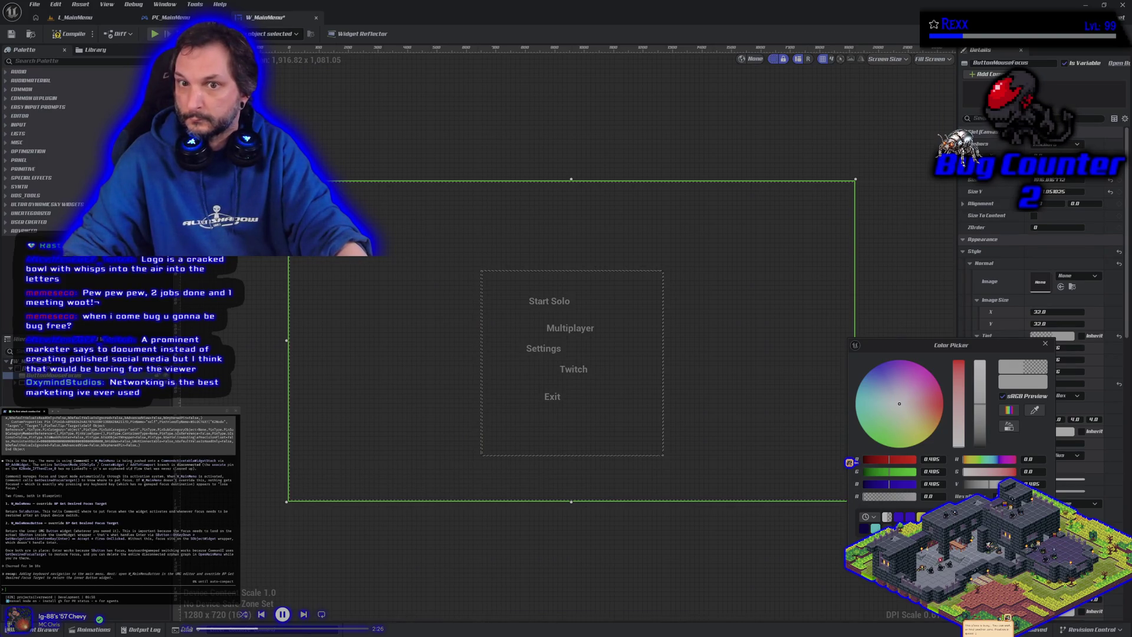
click(850, 462)
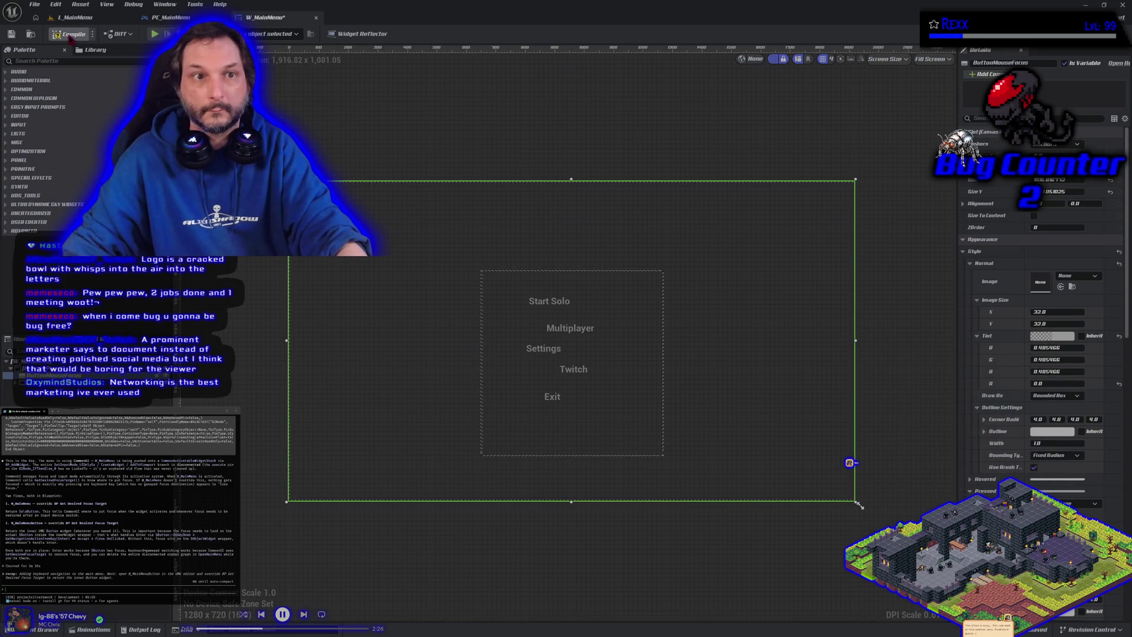
Play-test the L_MainMenu level twice, then reopen the W_MainMenu design.
click(83, 17)
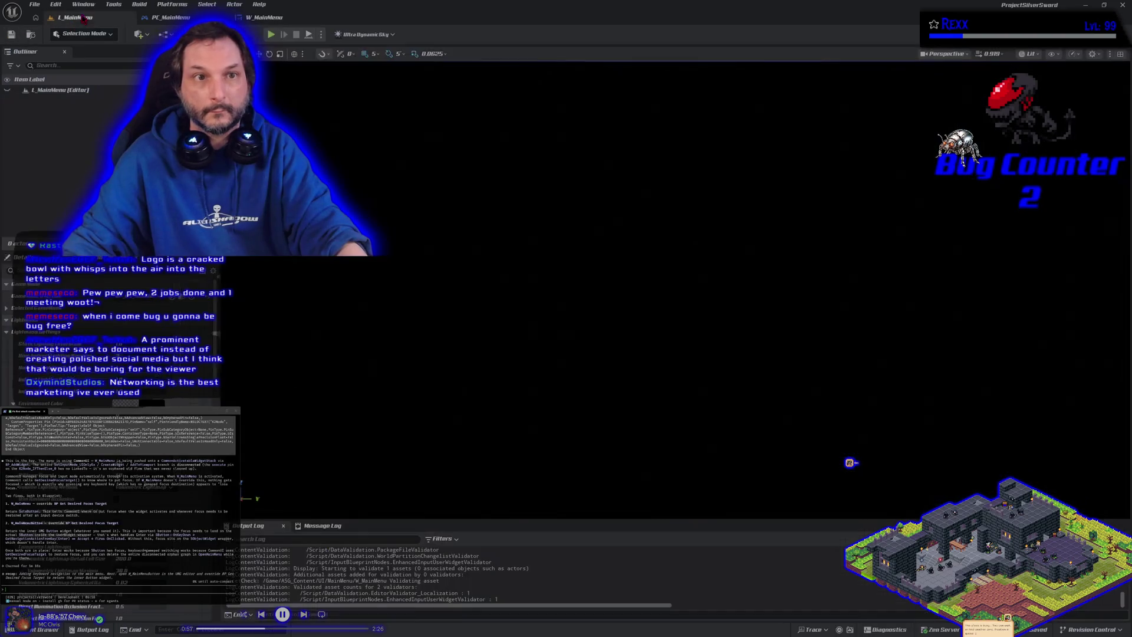
click(270, 34)
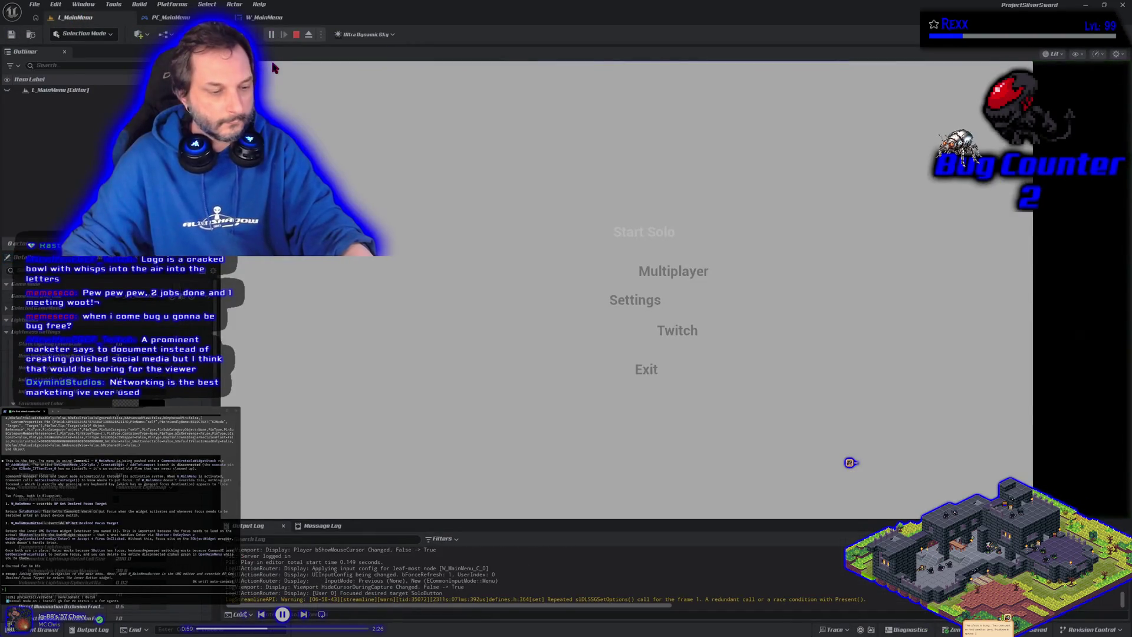
key(Escape)
click(171, 18)
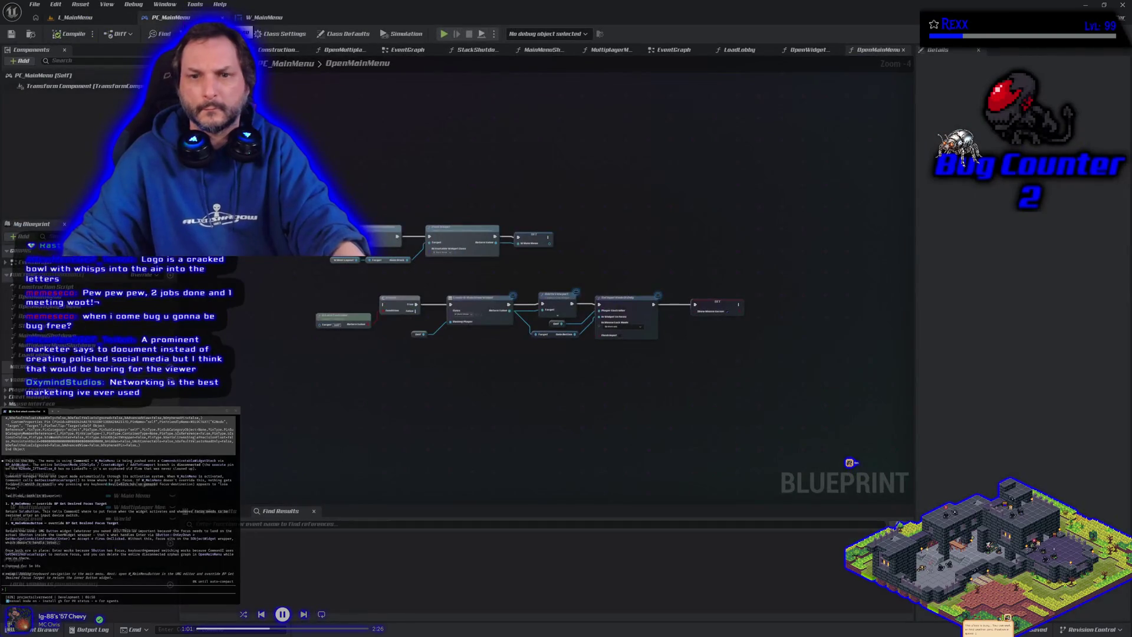
click(68, 19)
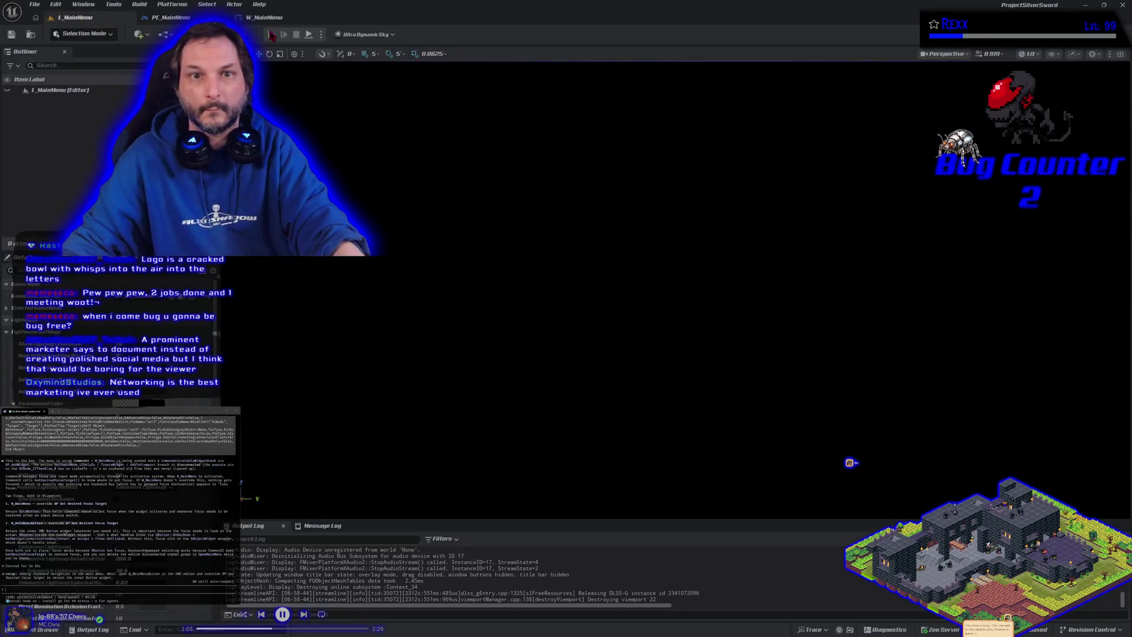
click(271, 34)
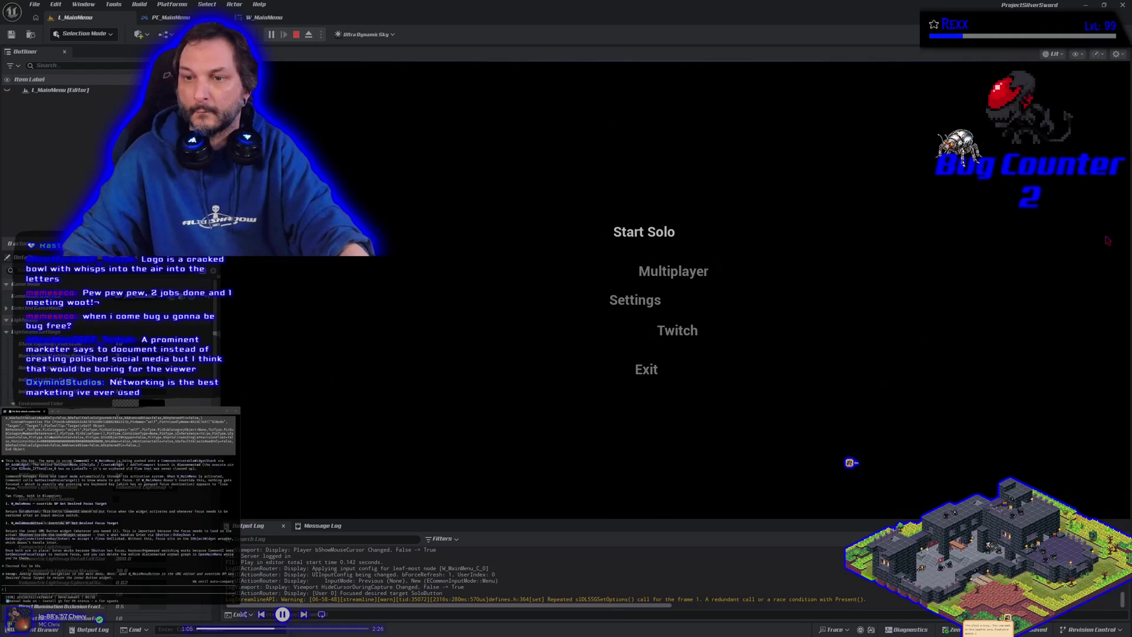
key(Escape)
click(265, 17)
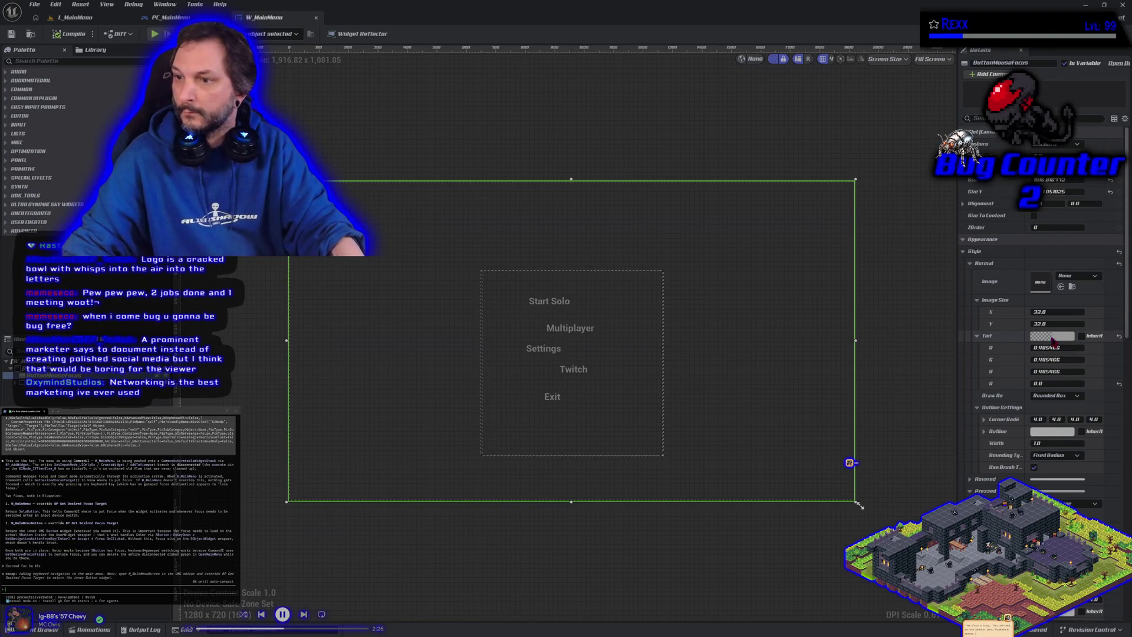
Paste the copied Normal style into both the Hovered and Pressed styles.
click(971, 263)
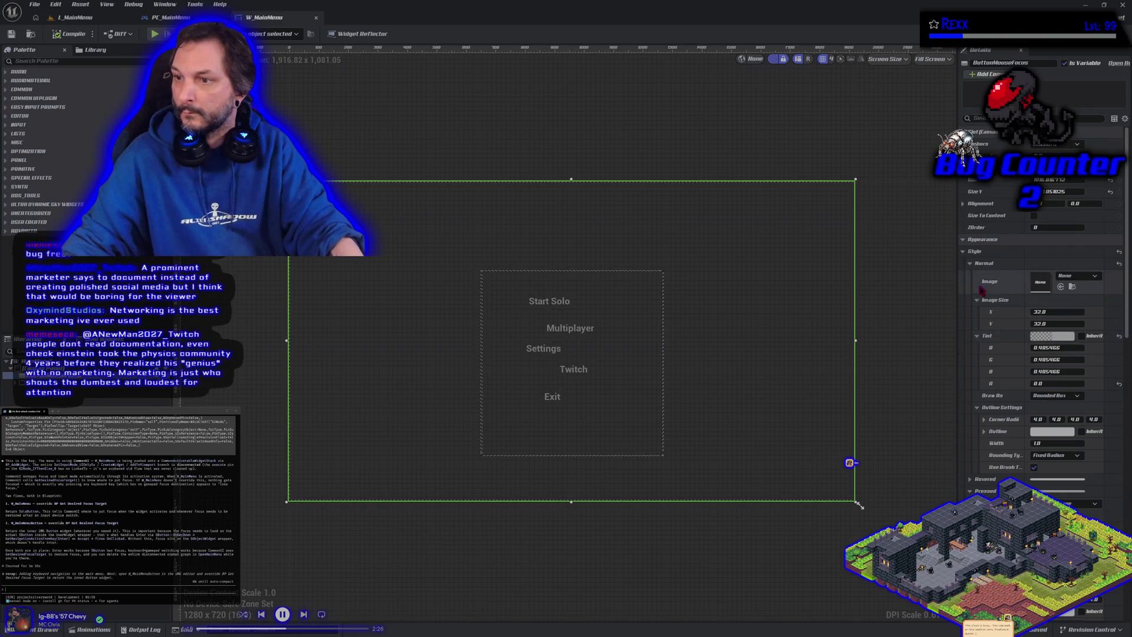
click(970, 287)
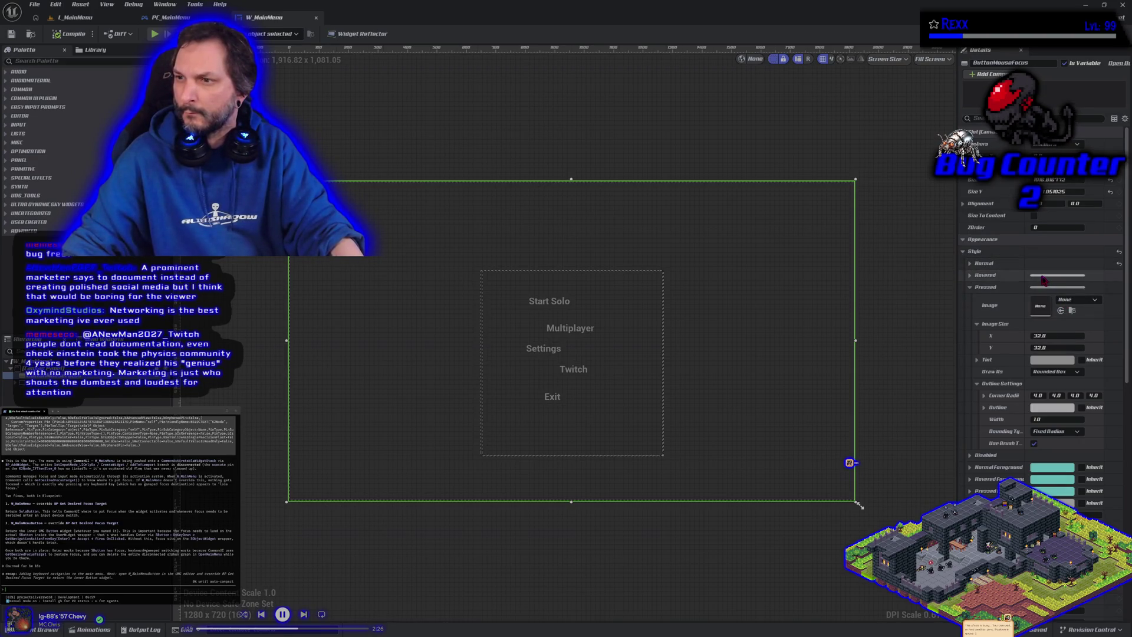
right_click(1043, 281)
click(1060, 323)
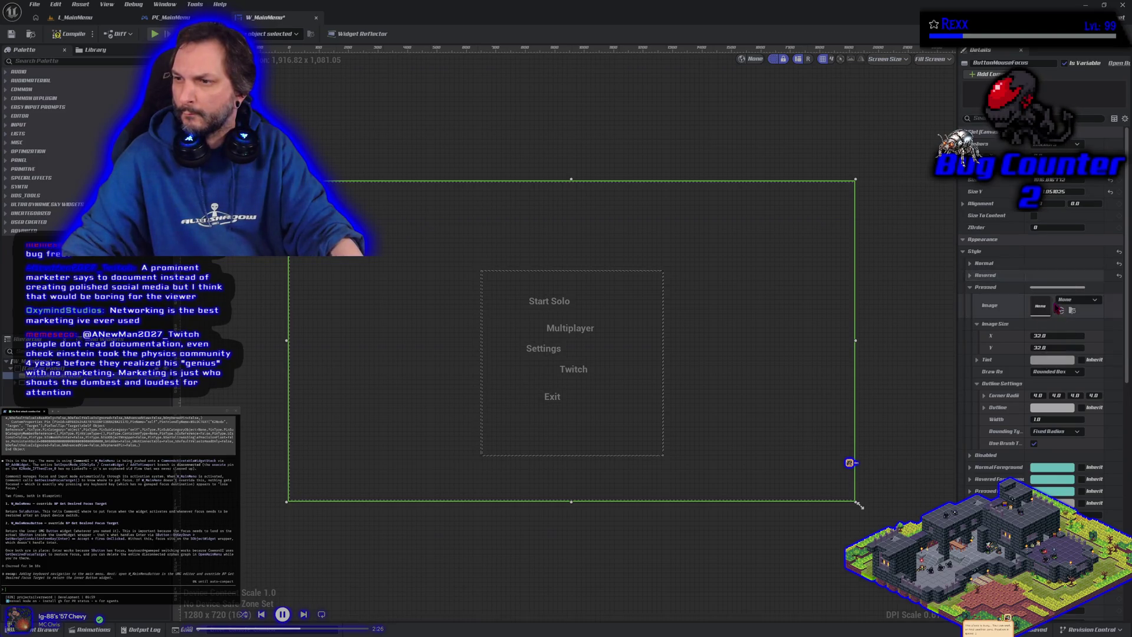
right_click(1043, 288)
click(1060, 330)
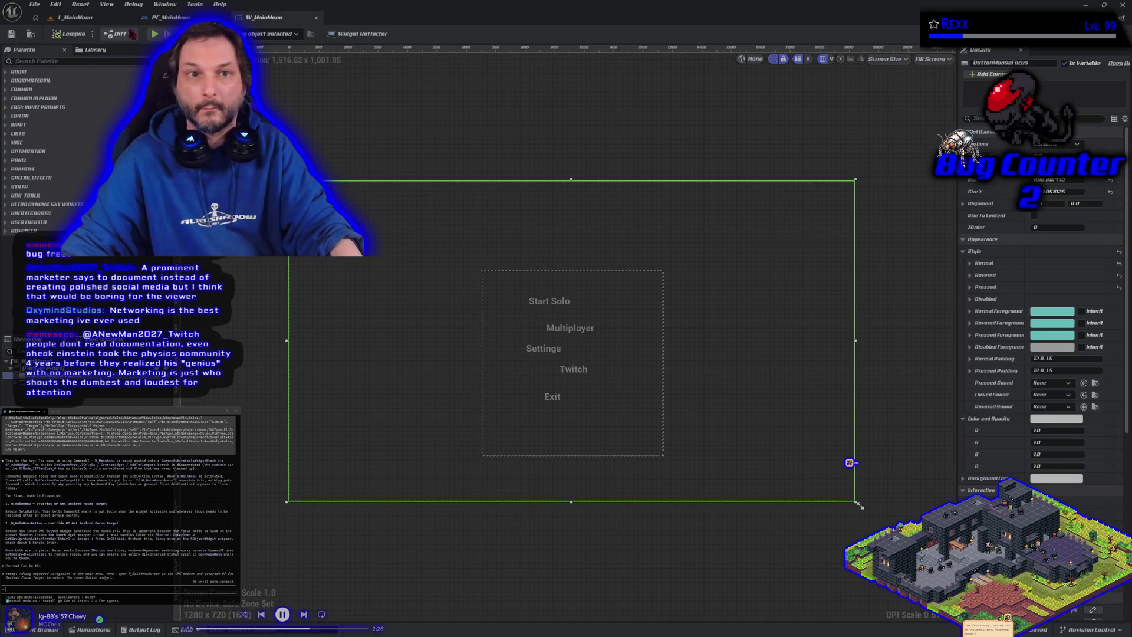
click(76, 18)
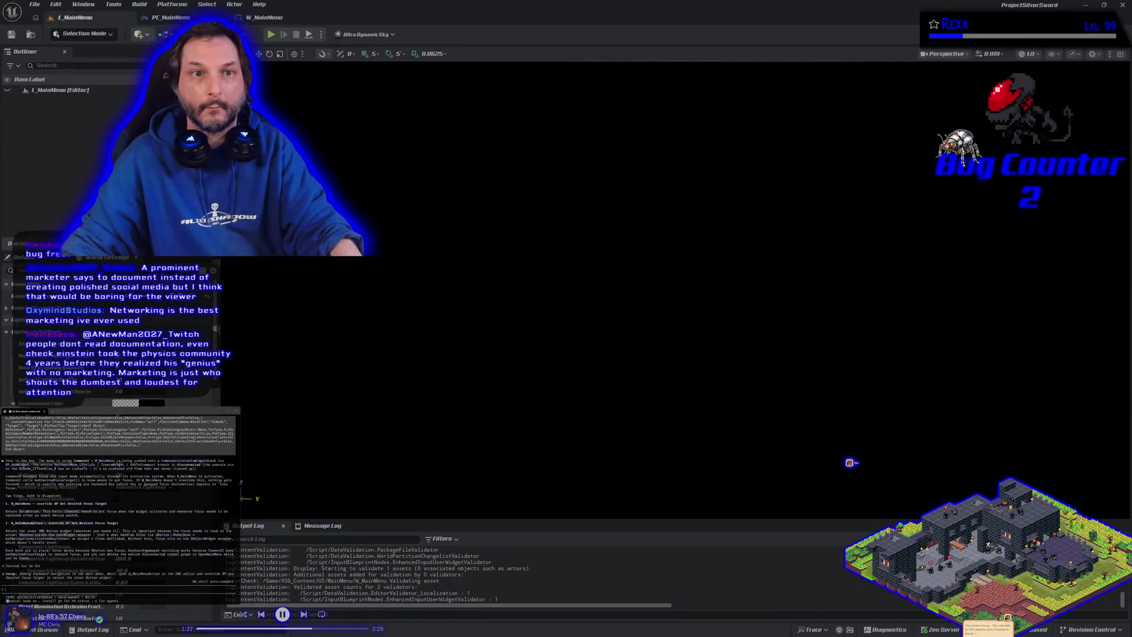
Run a quick play test of the menu, then reframe the W_MainMenu design view.
click(272, 35)
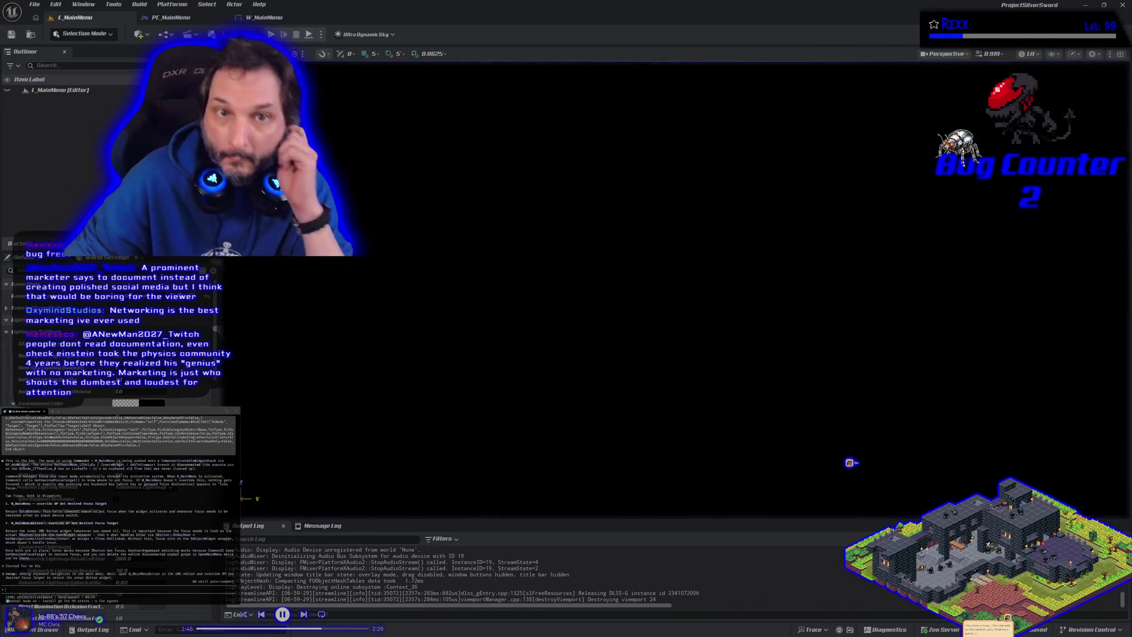
key(Escape)
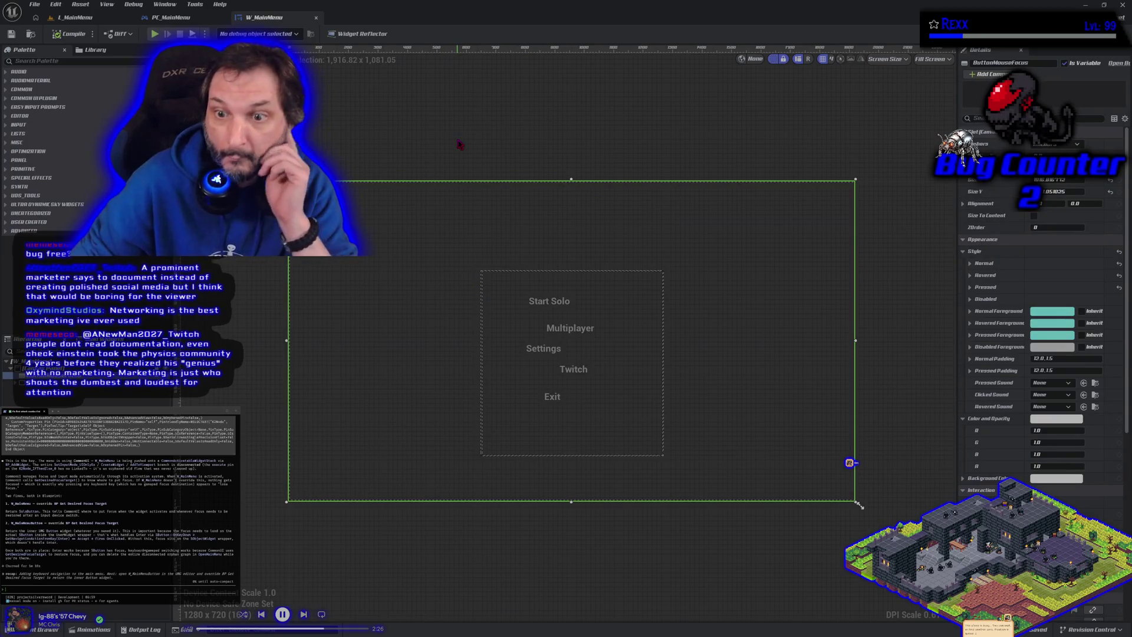
scroll(575, 350, up, 3)
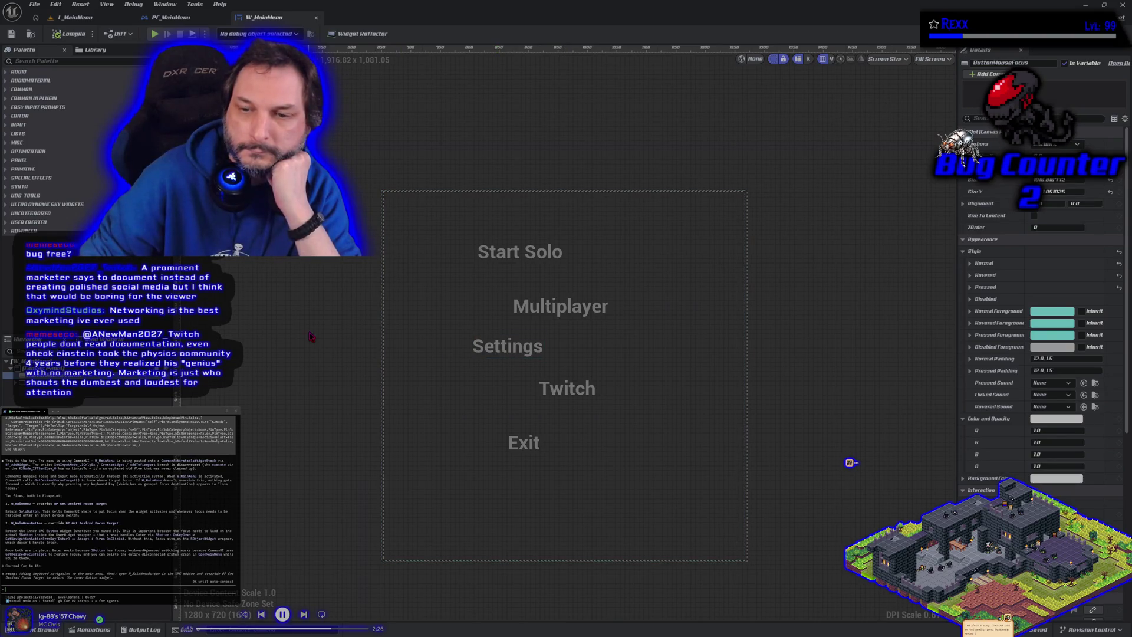
drag(310, 337, 366, 346)
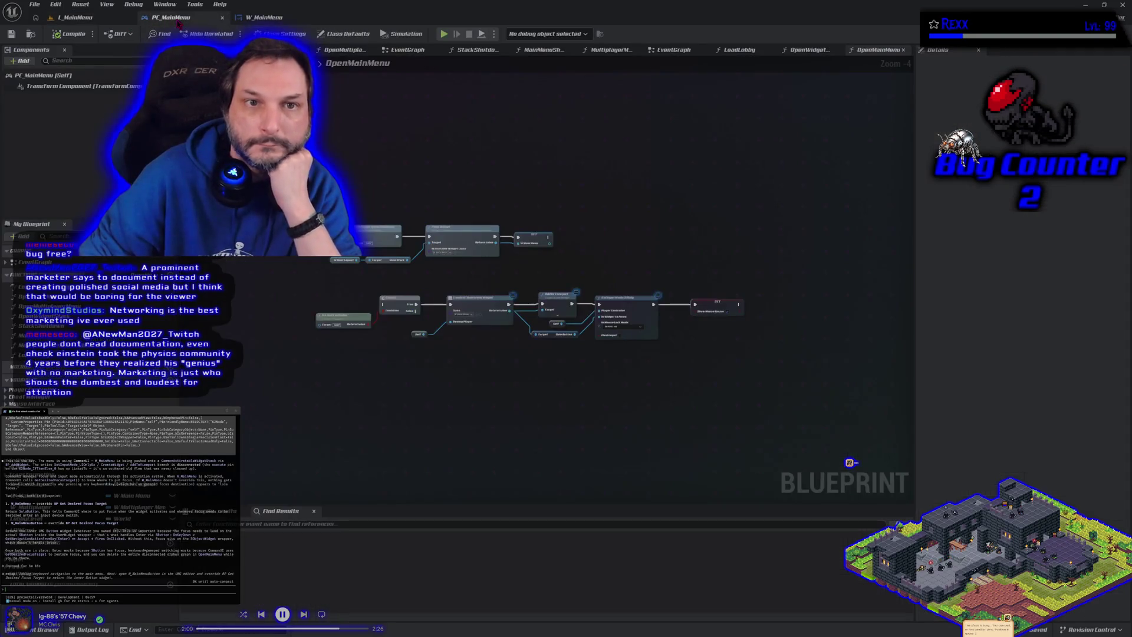
click(155, 17)
click(75, 18)
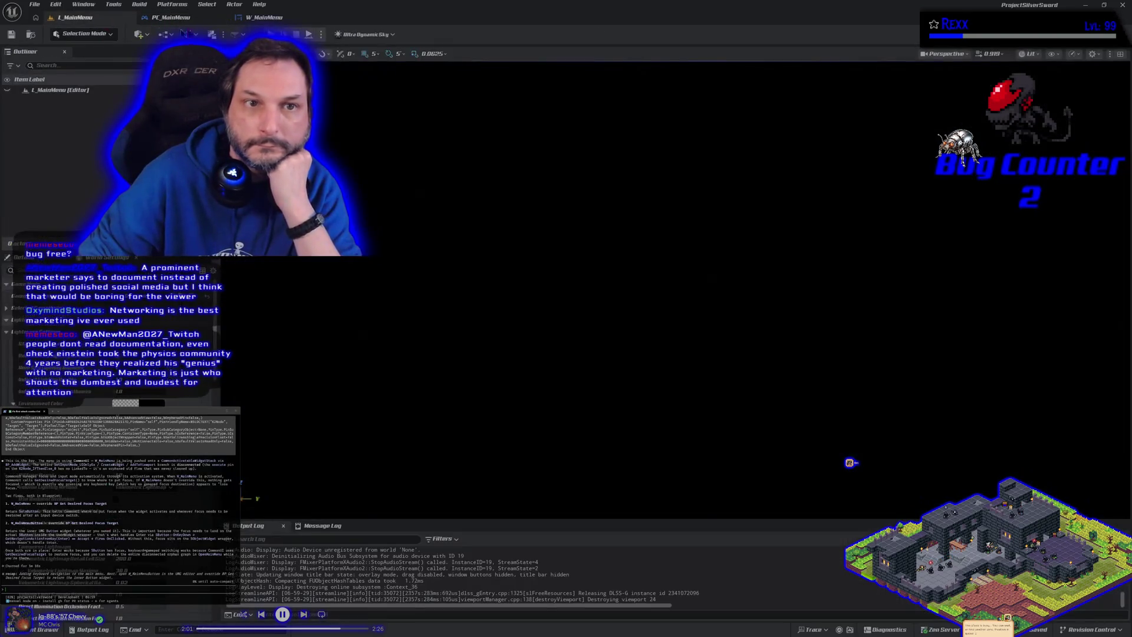
Play-test keyboard focus with Up/Down between Start Solo and Multiplayer, then open the Event Graph.
key(alt+p)
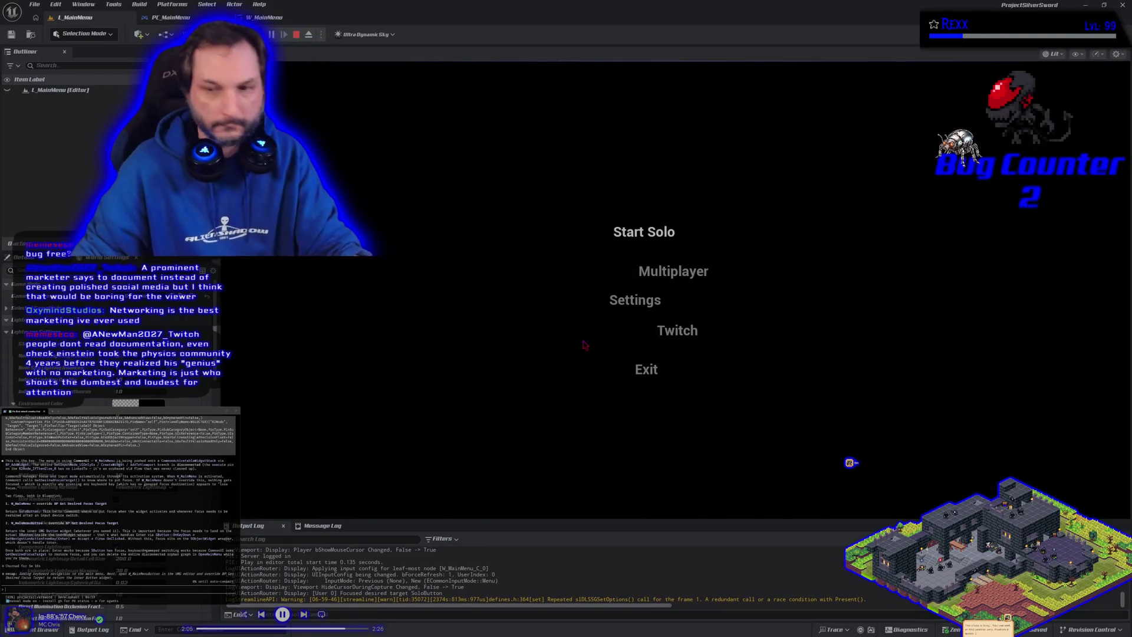
key(Down)
key(Down)
key(Up)
key(Up)
key(Down)
key(Down)
key(Up)
key(Up)
key(Down)
key(Down)
key(Up)
key(Up)
key(Down)
key(Down)
key(Up)
key(Up)
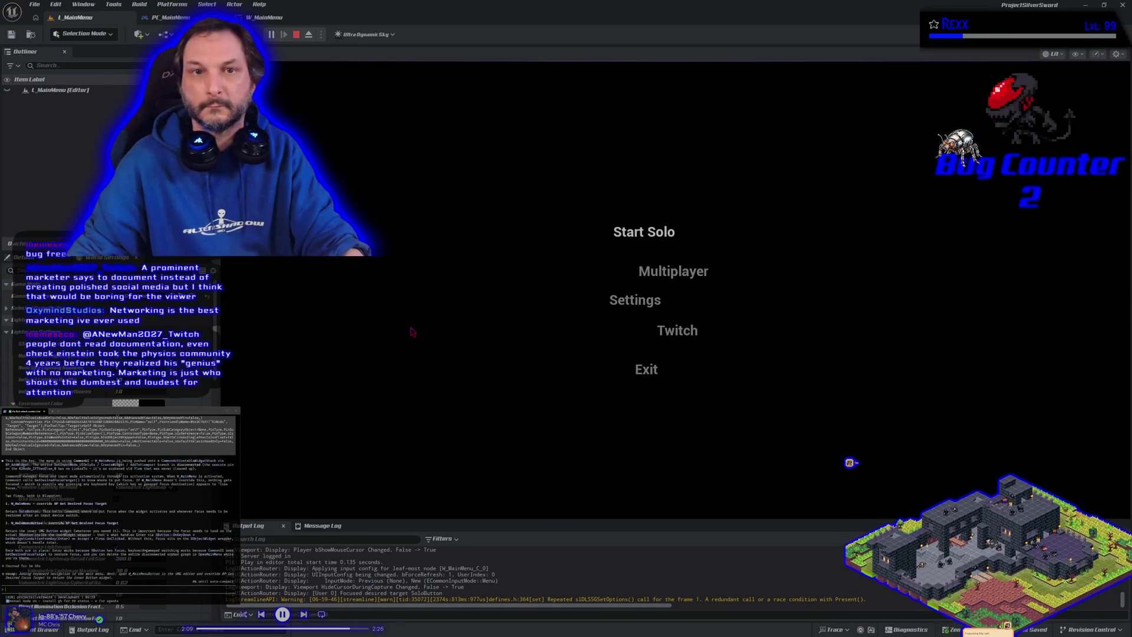
key(Escape)
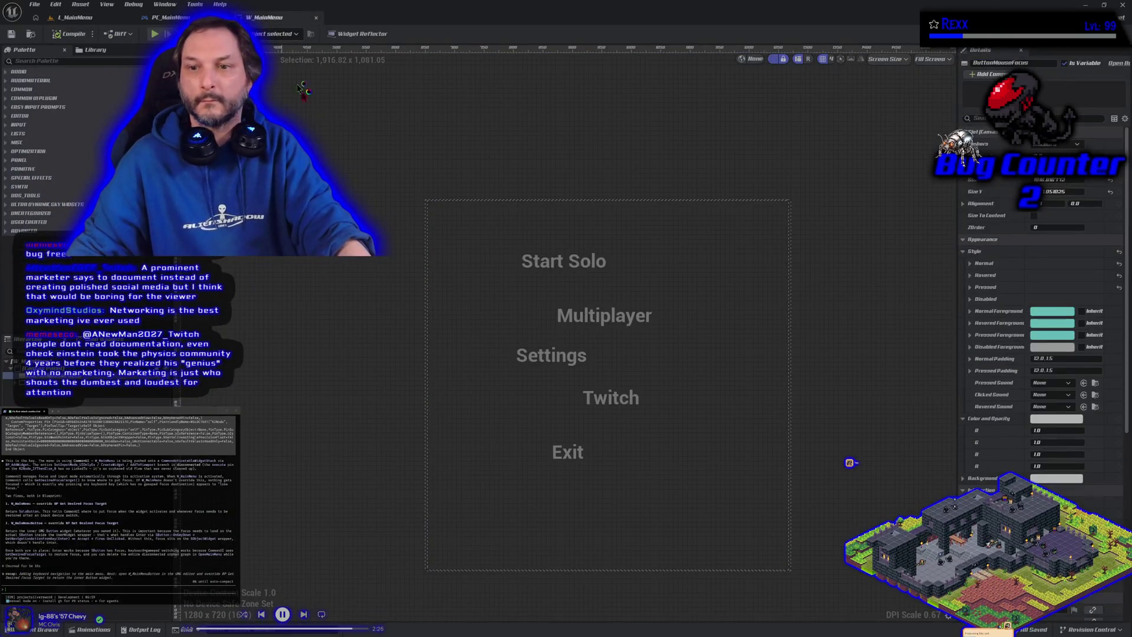
click(1112, 34)
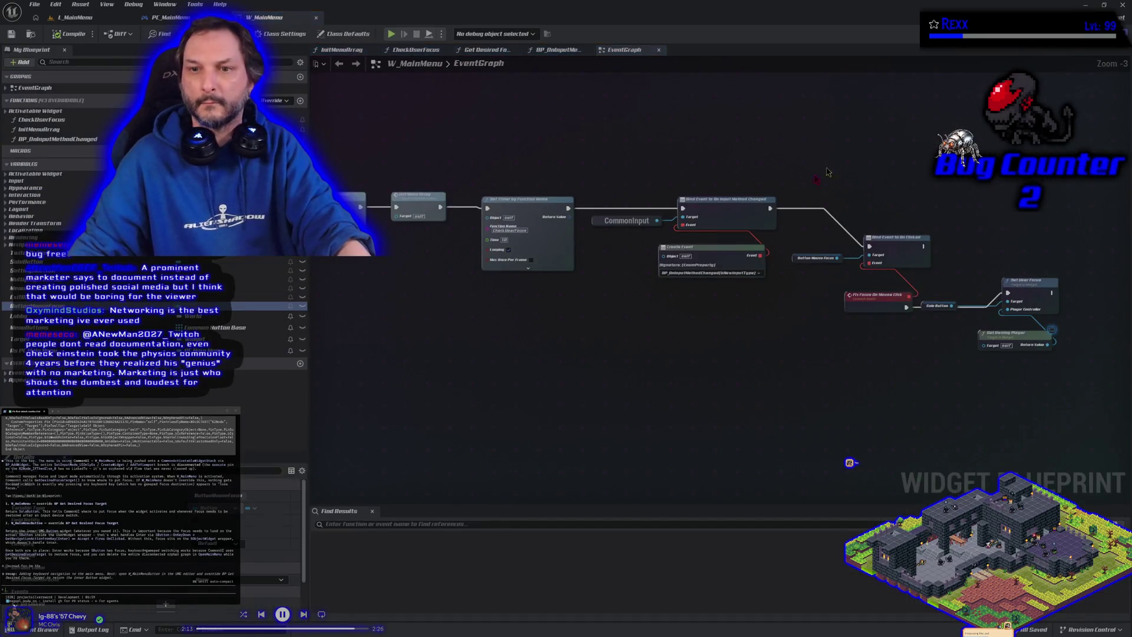
Search from Get Owning Player's Return Value for a 'get current' node, adding nothing.
mouse_move(861, 405)
mouse_down()
mouse_move(702, 346)
mouse_move(628, 364)
mouse_up()
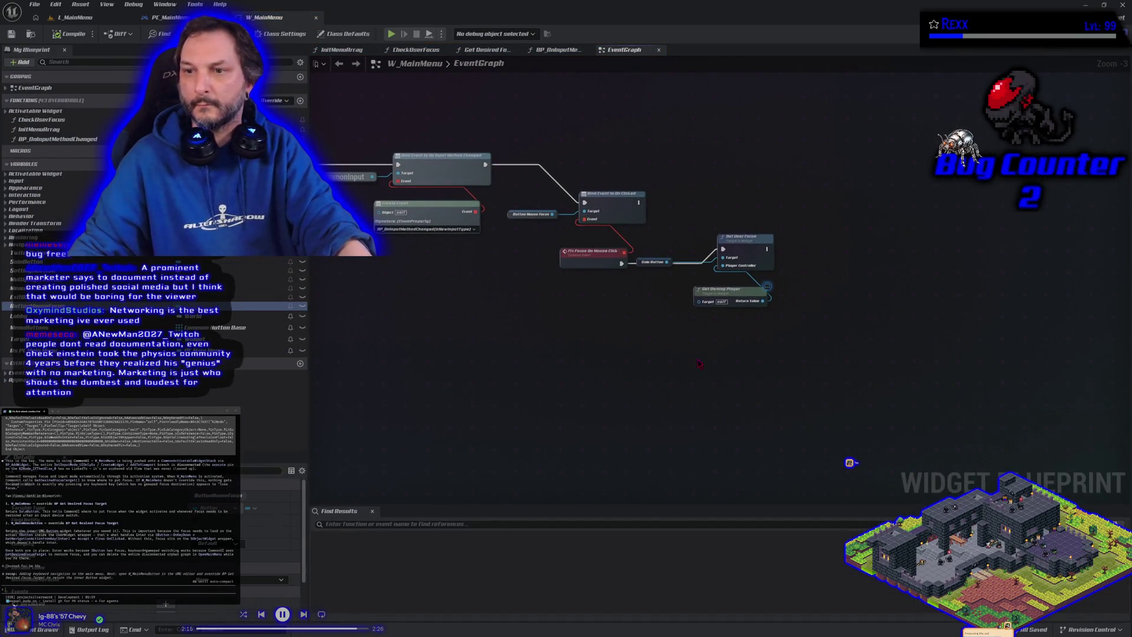
drag(764, 301, 786, 307)
text(get cu)
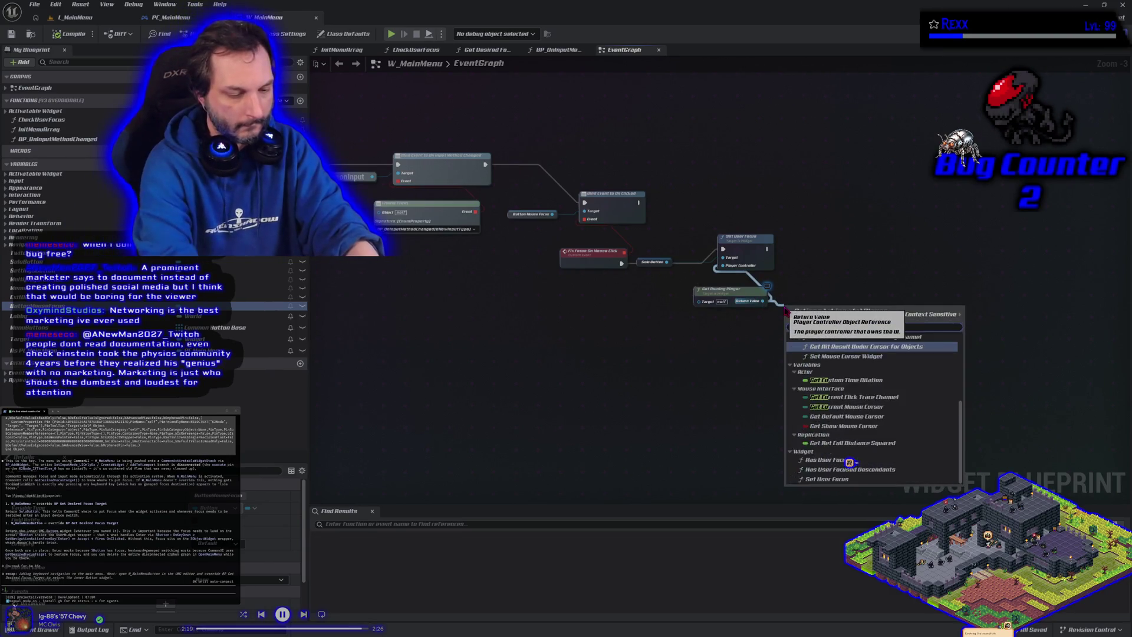
text(rrent)
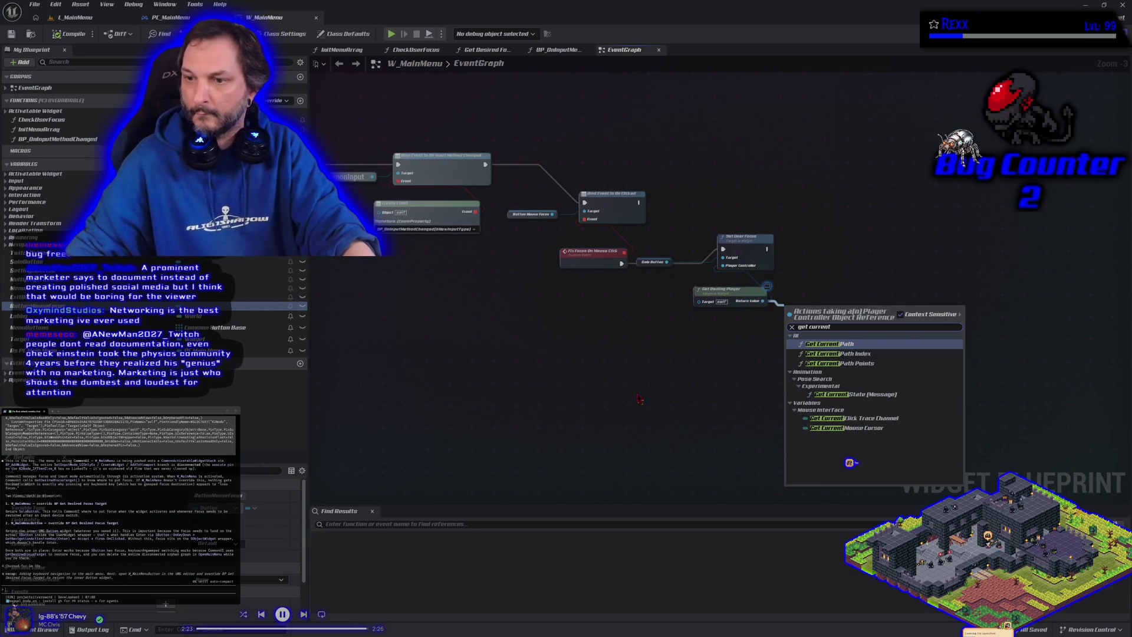
click(641, 367)
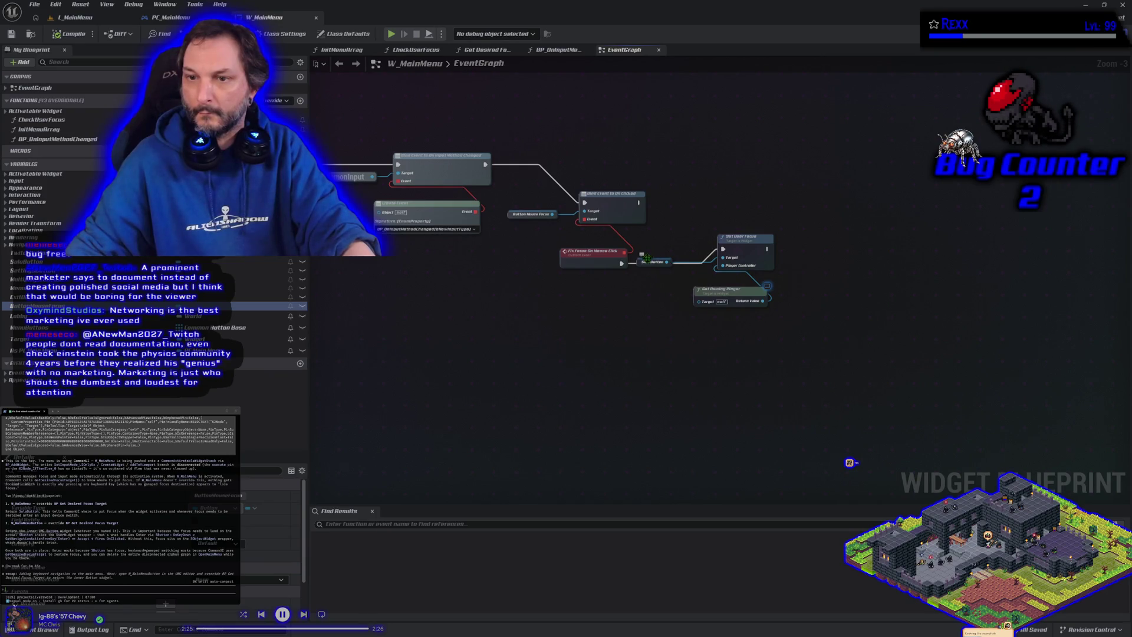
Nudge the Solo Button getter up, then search all actions for 'get current focus' without adding a node.
drag(640, 259, 646, 254)
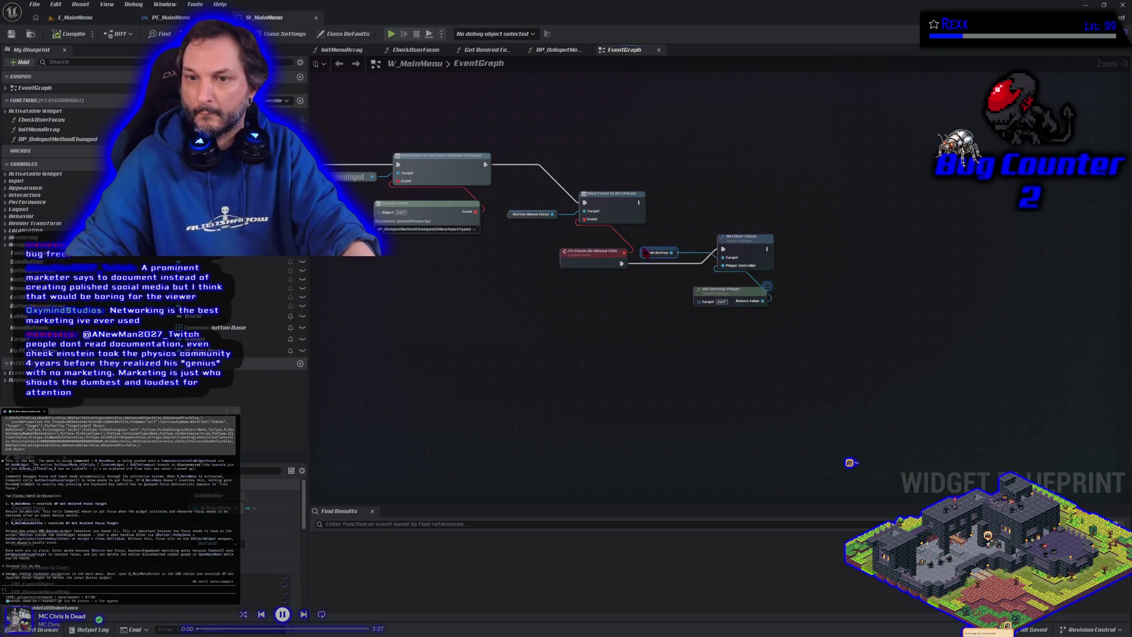
right_click(612, 370)
text(g)
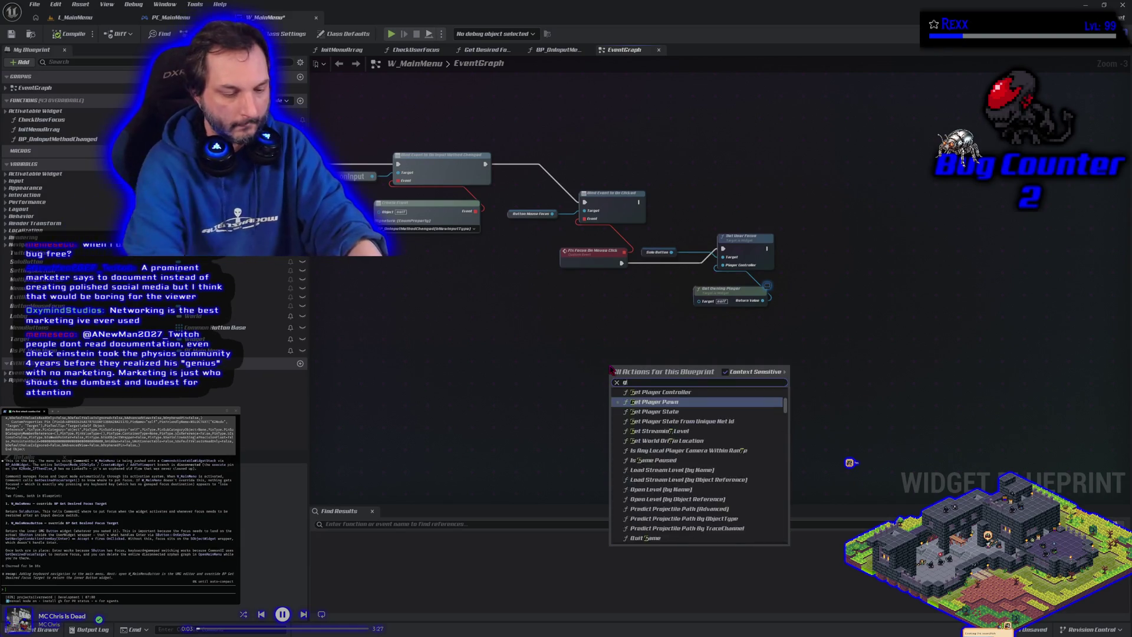
text(et current fo)
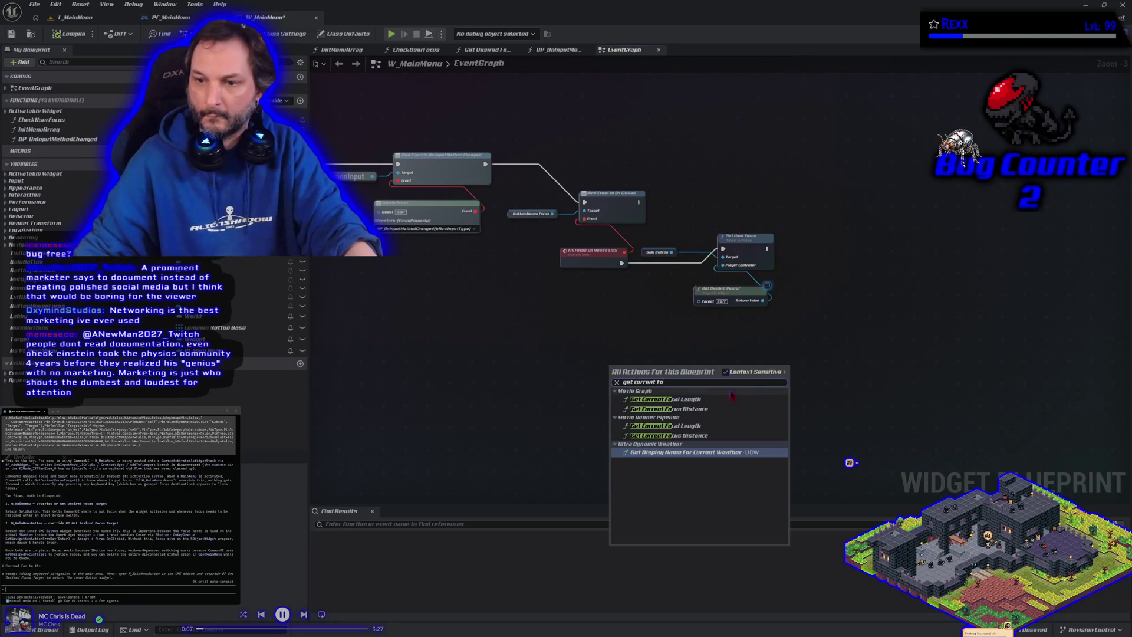
click(757, 373)
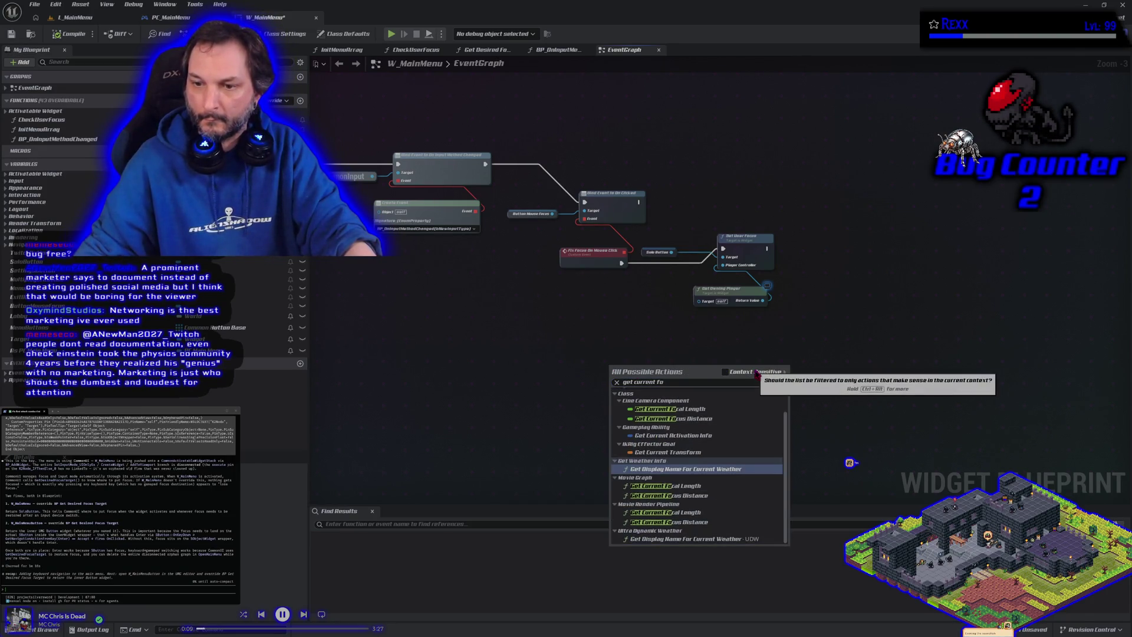
click(679, 381)
click(667, 382)
text(cus)
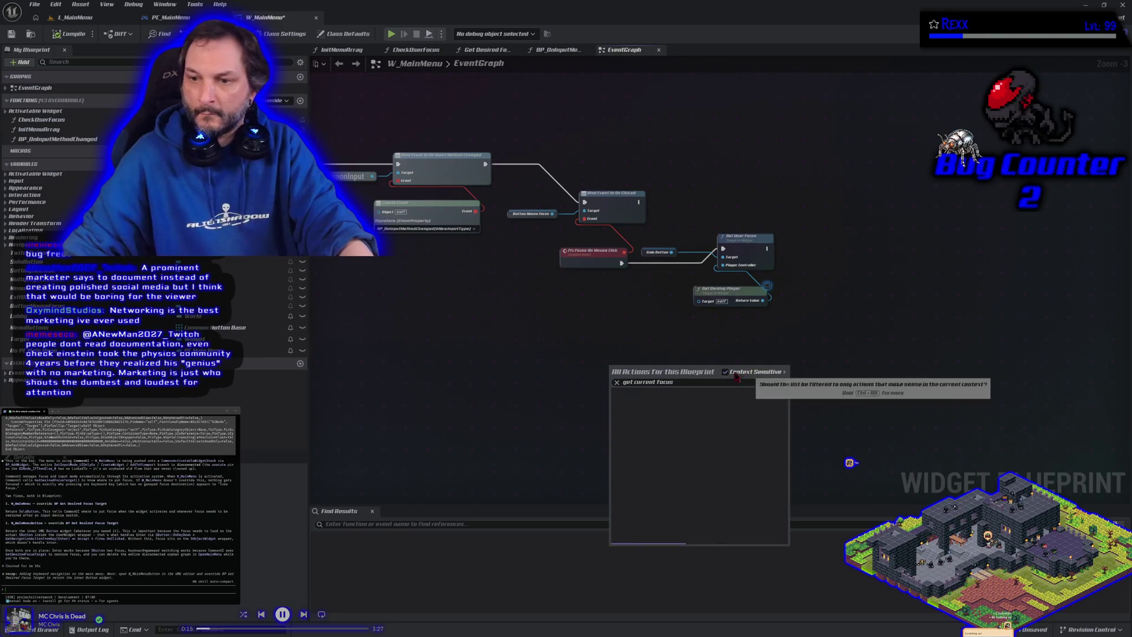
click(565, 333)
scroll(565, 333, down, 1)
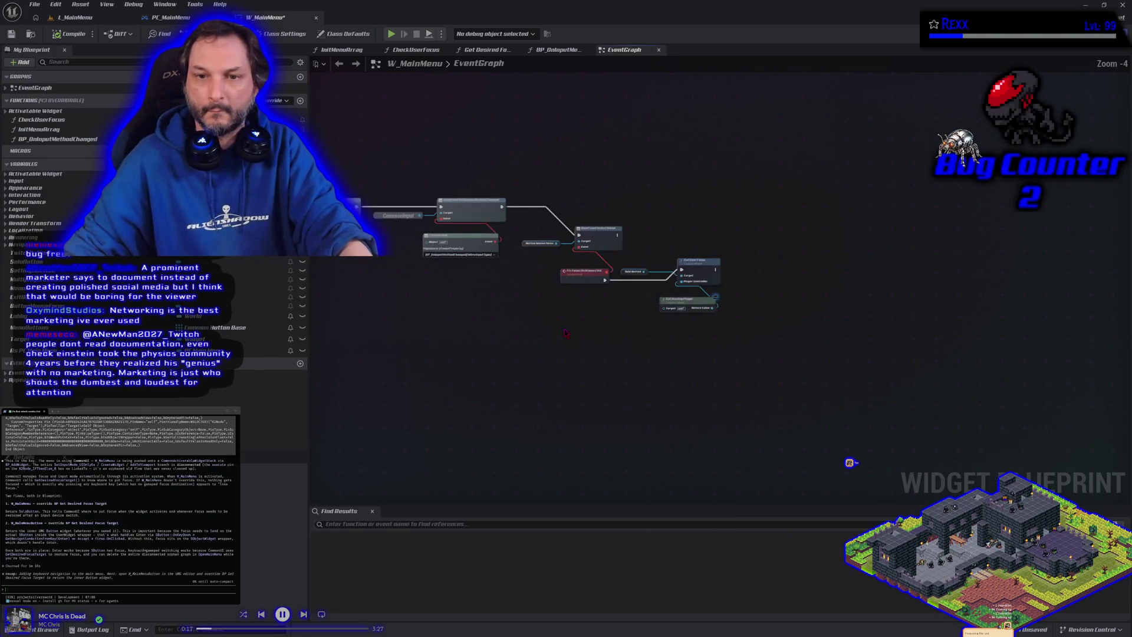
right_click(527, 387)
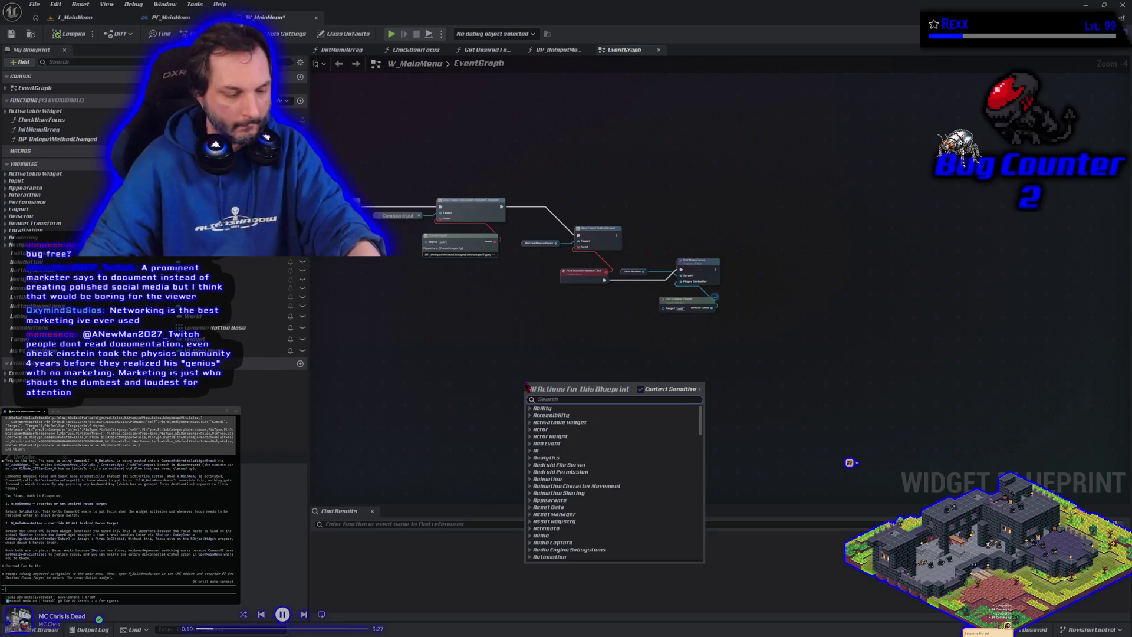
text(get focus)
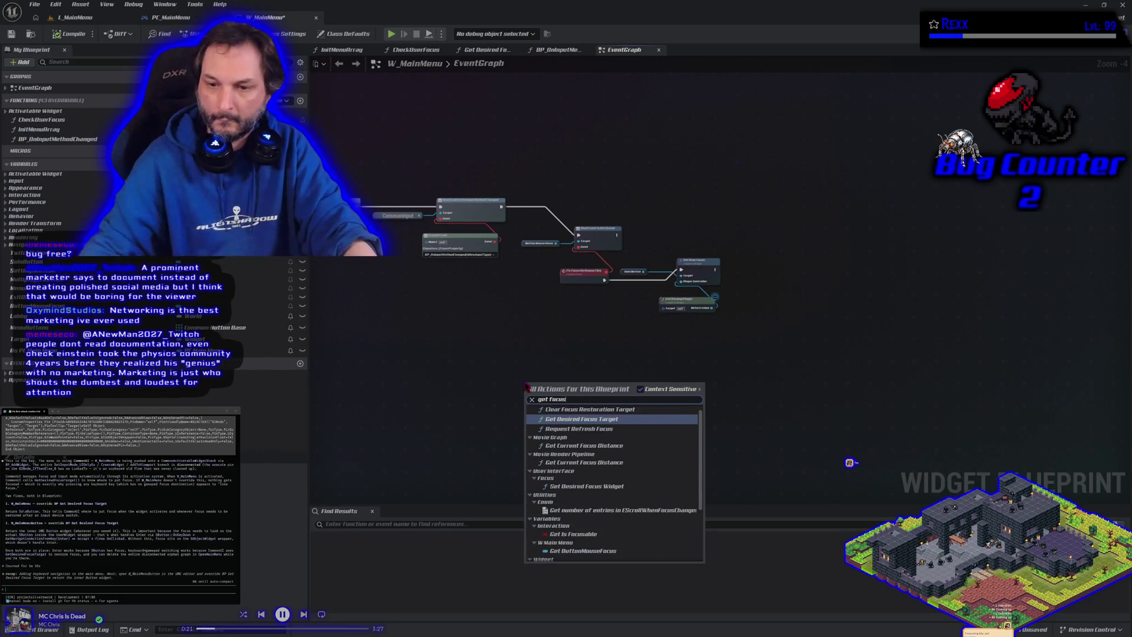
scroll(585, 518, down, 6)
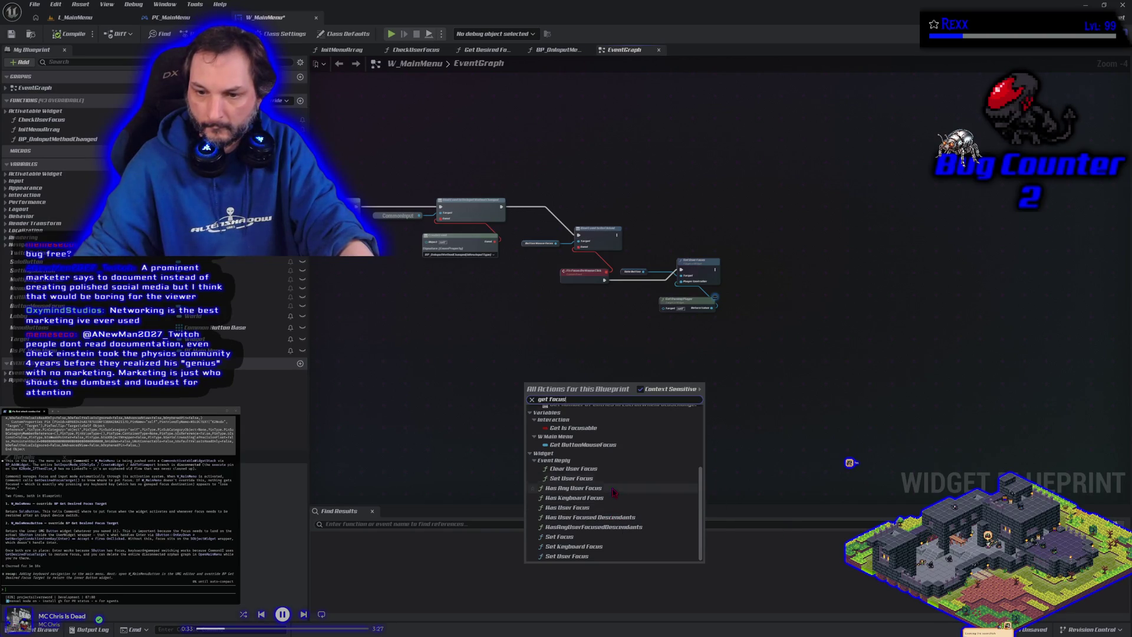
scroll(599, 558, up, 5)
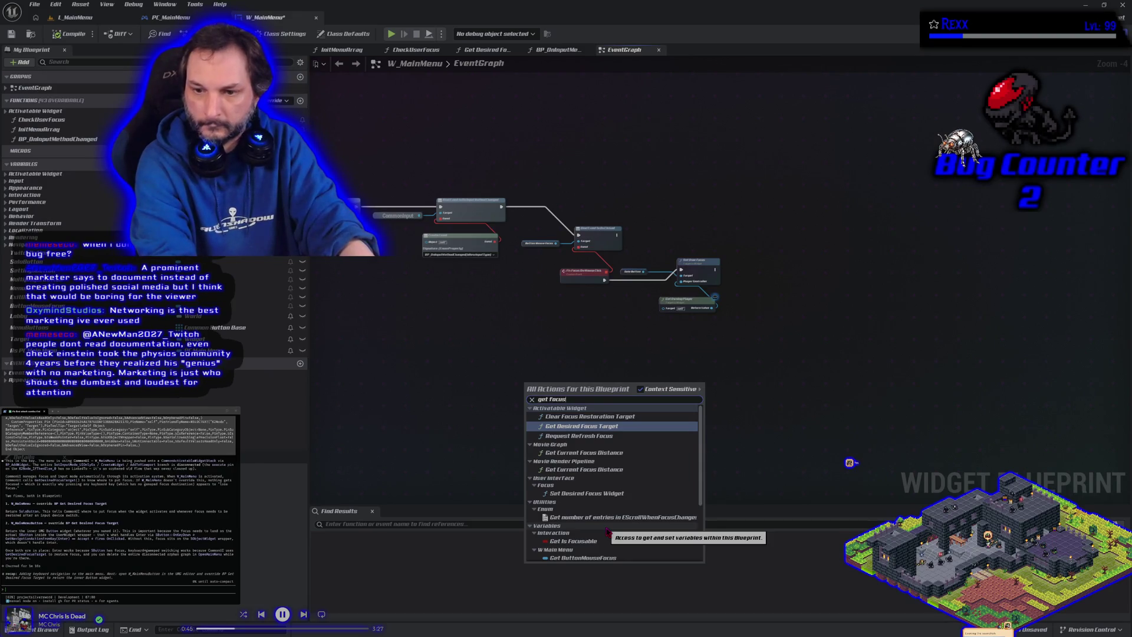
key(BackSpace)
key(BackSpace)
key(BackSpace)
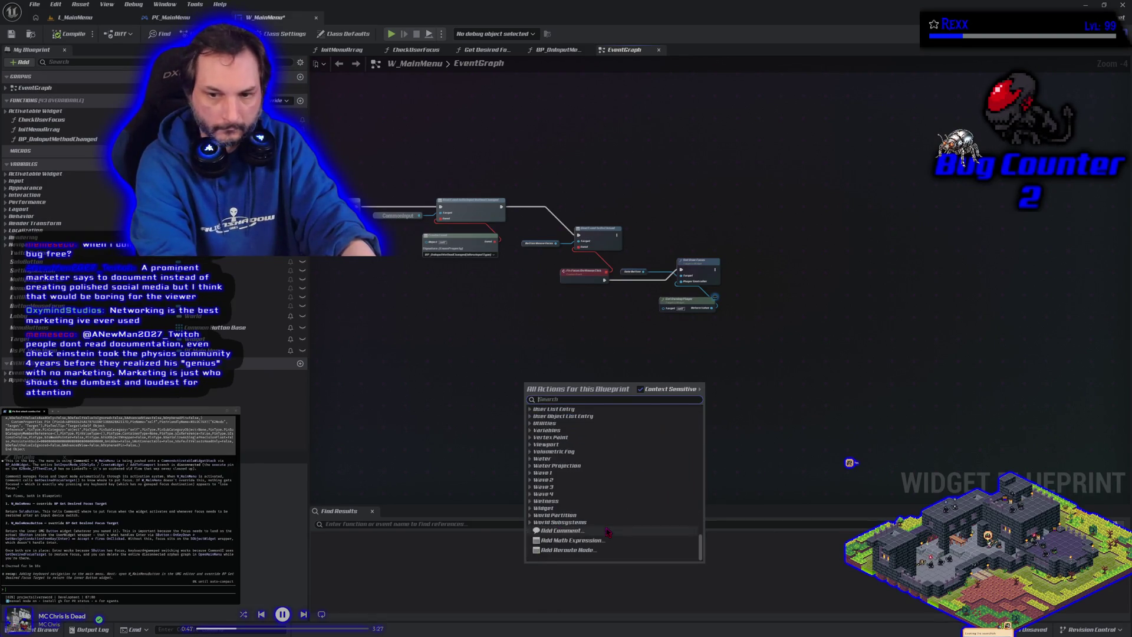
text(fo)
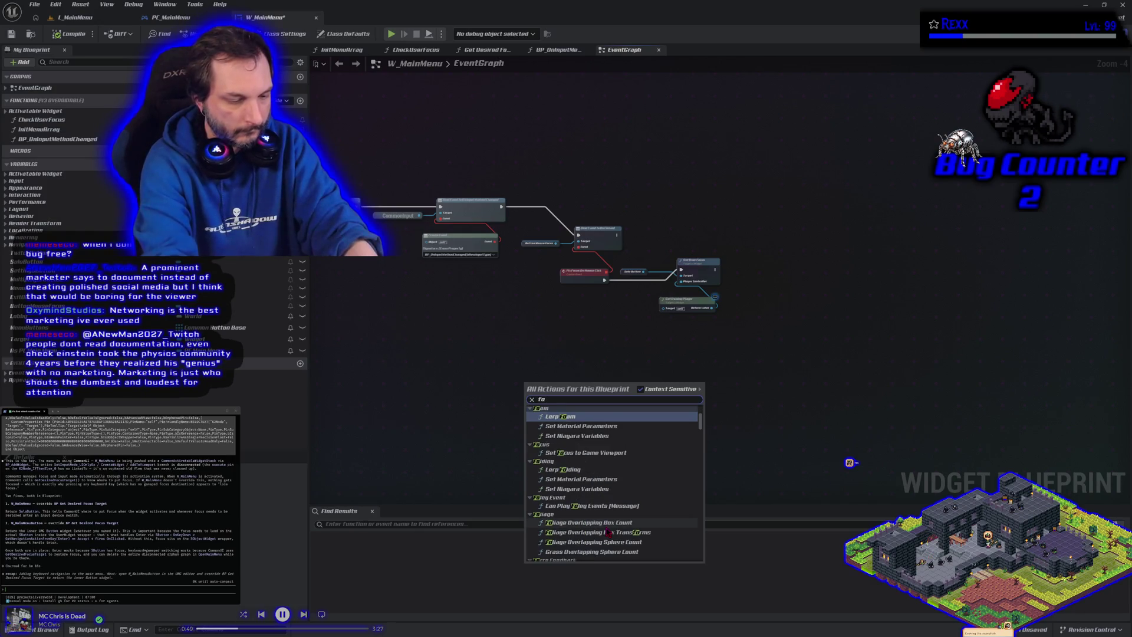
text(cus)
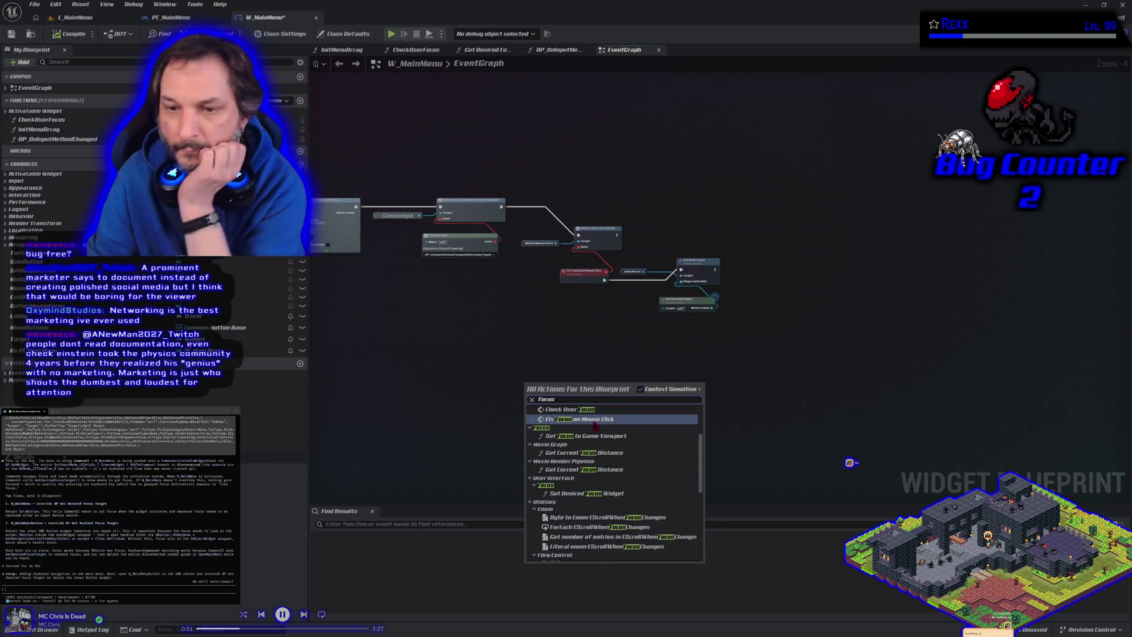
click(568, 410)
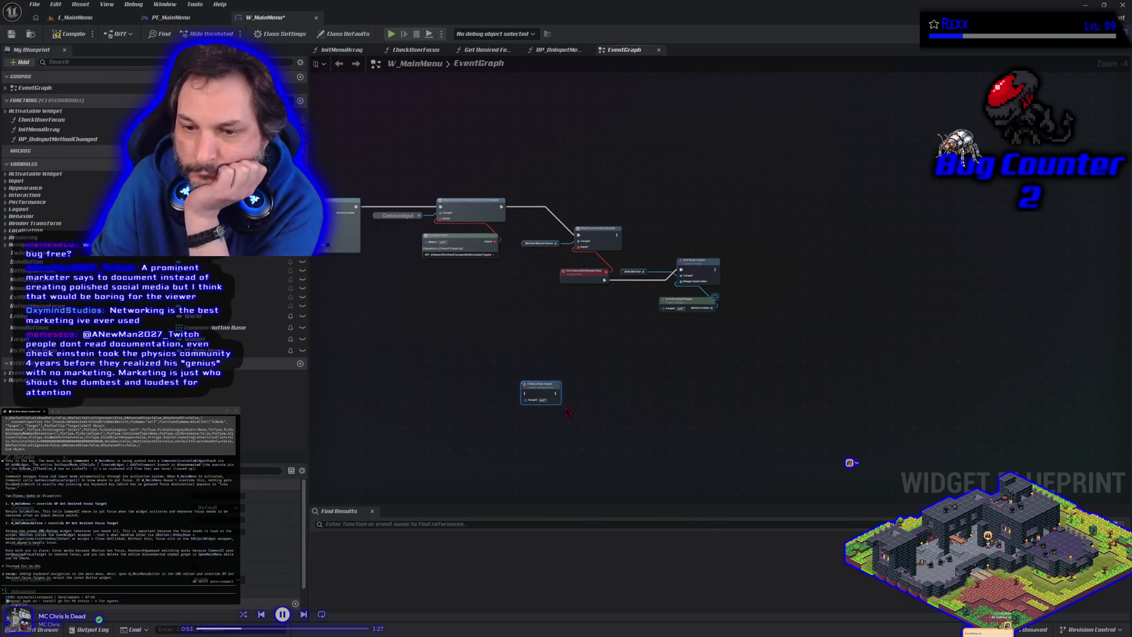
scroll(567, 412, up, 4)
key(Delete)
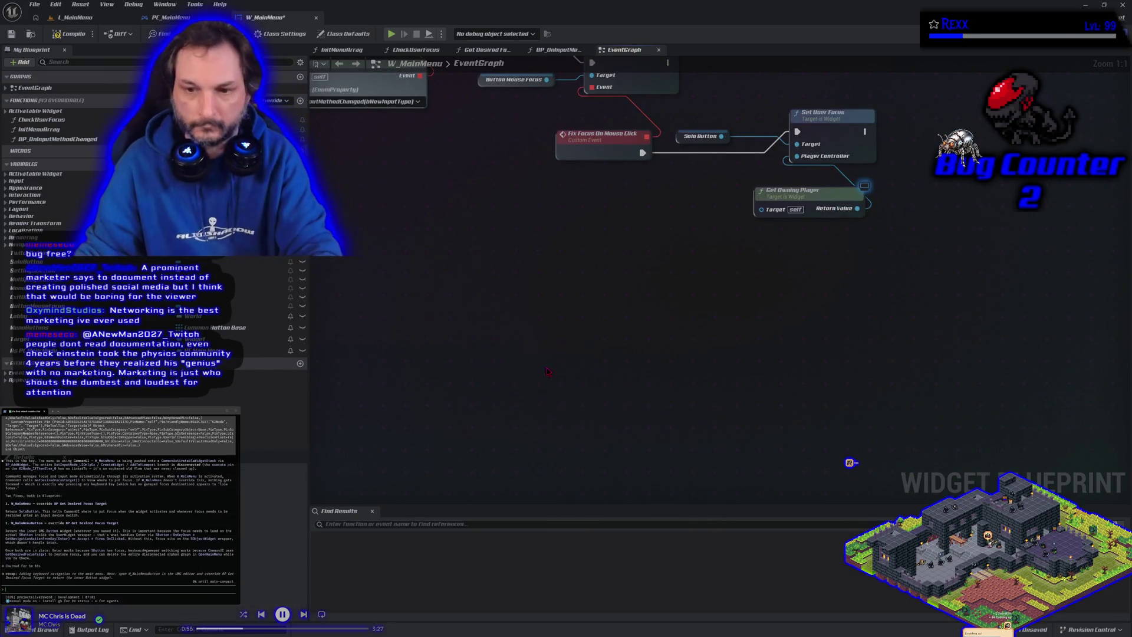
right_click(547, 371)
text(focus)
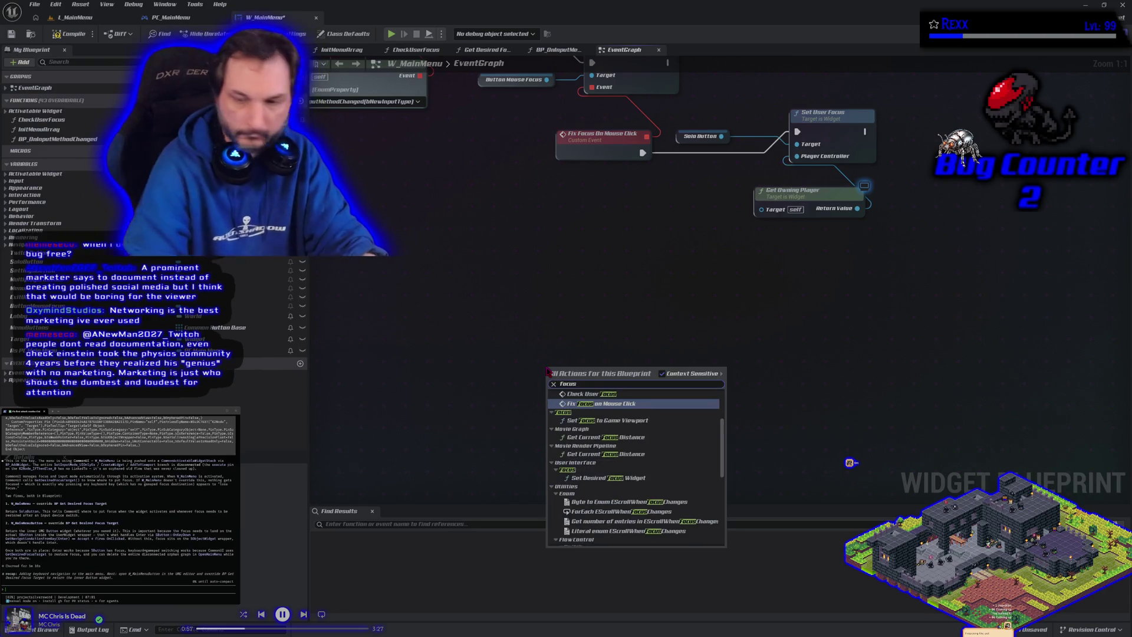
scroll(622, 453, down, 1)
scroll(622, 453, down, 10)
scroll(630, 496, down, 3)
scroll(630, 498, down, 1)
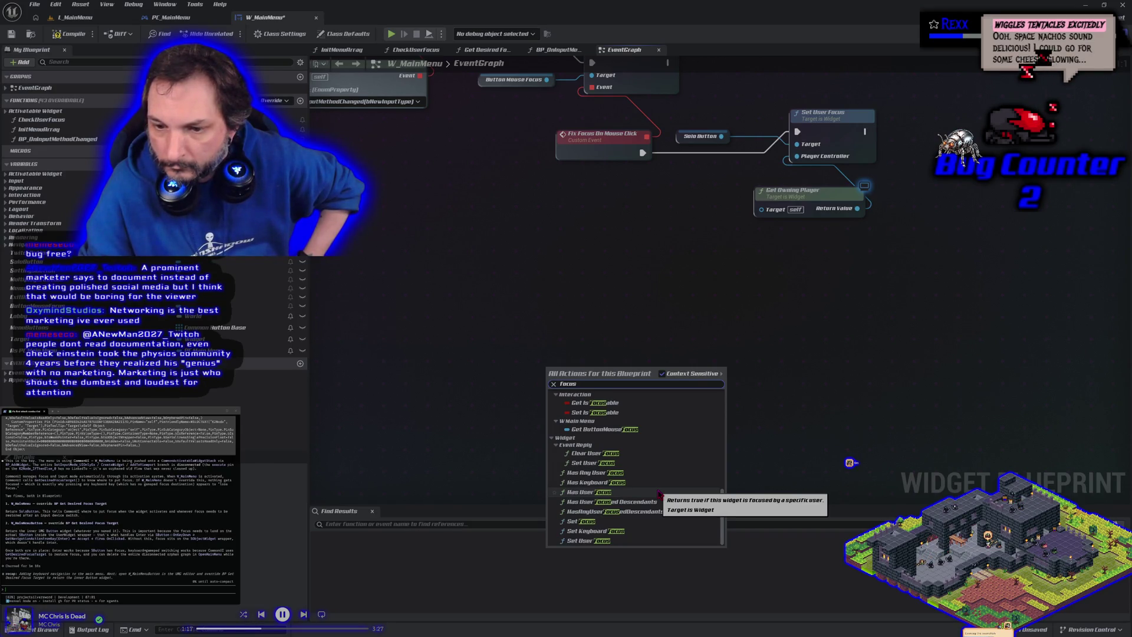
click(660, 494)
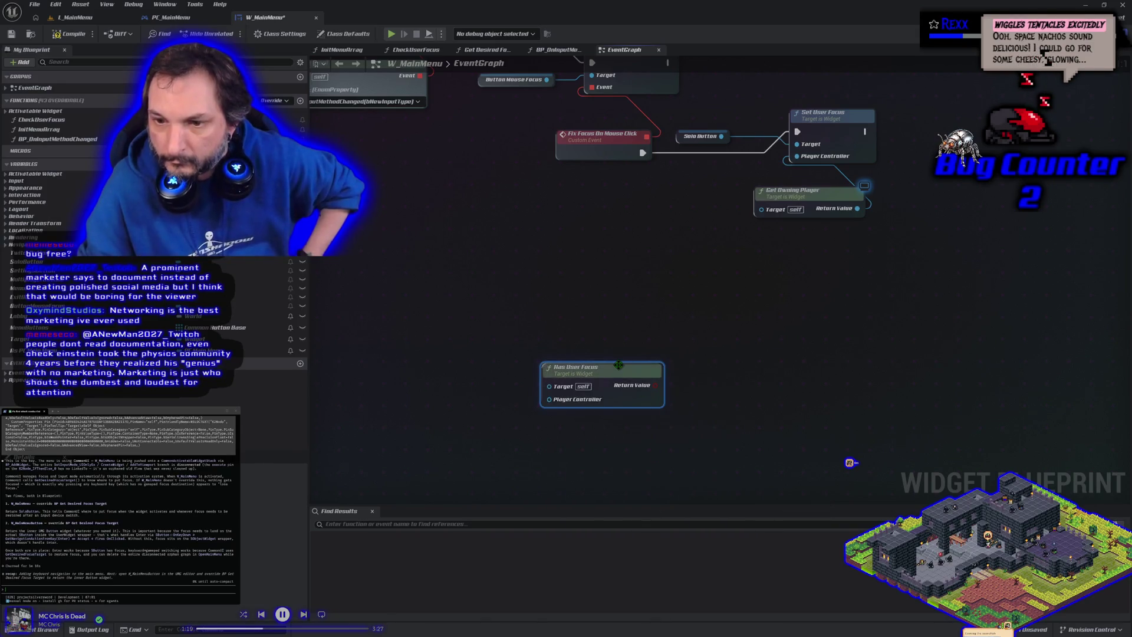
key(Delete)
scroll(449, 367, down, 2)
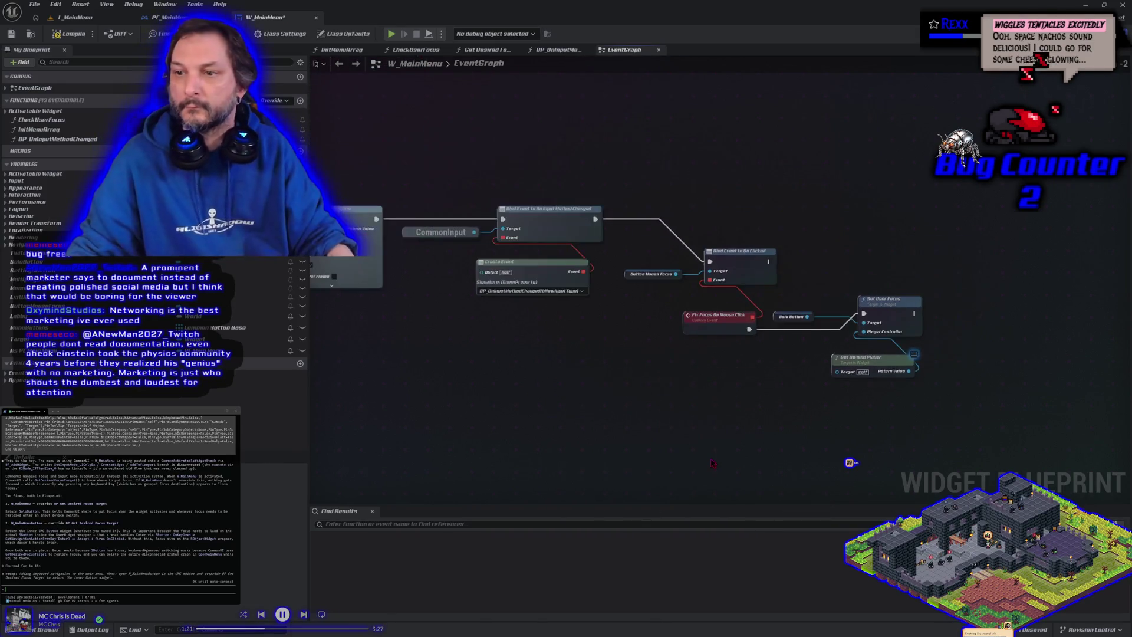
drag(449, 367, 534, 220)
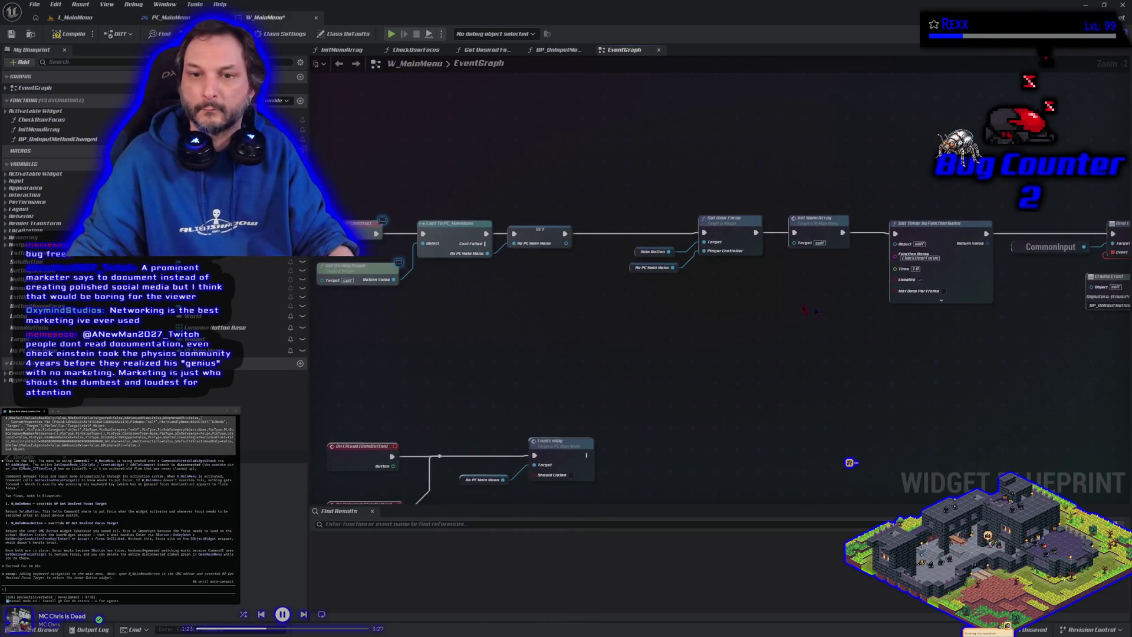
mouse_move(491, 260)
mouse_down()
mouse_move(506, 273)
mouse_move(503, 293)
mouse_up()
text(get focus)
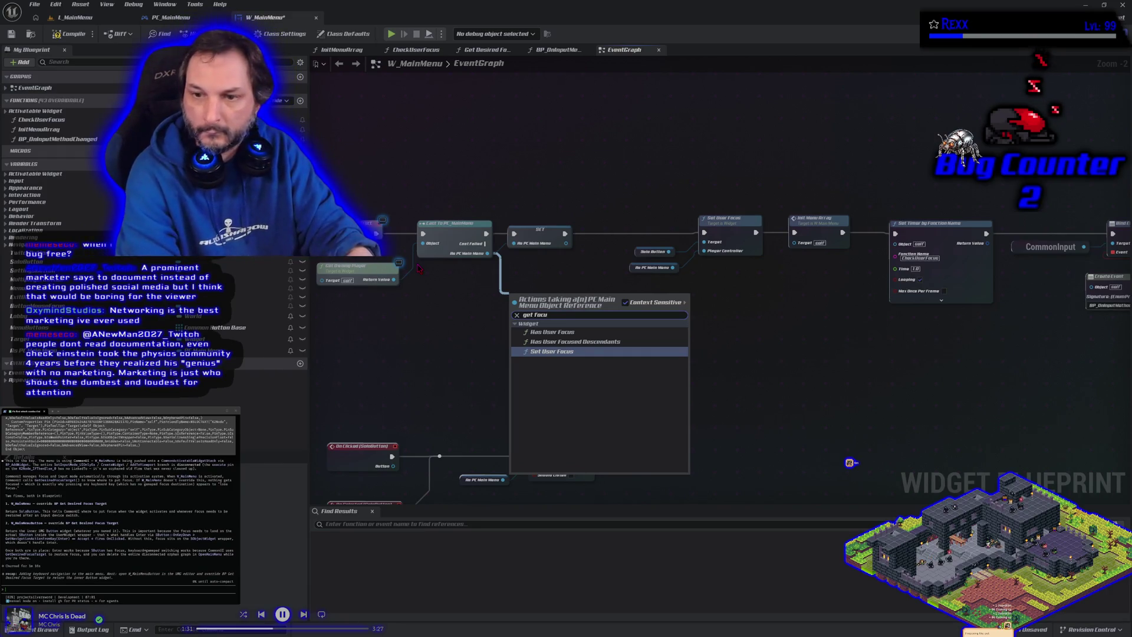
key(BackSpace)
key(BackSpace)
key(BackSpace)
text(focu)
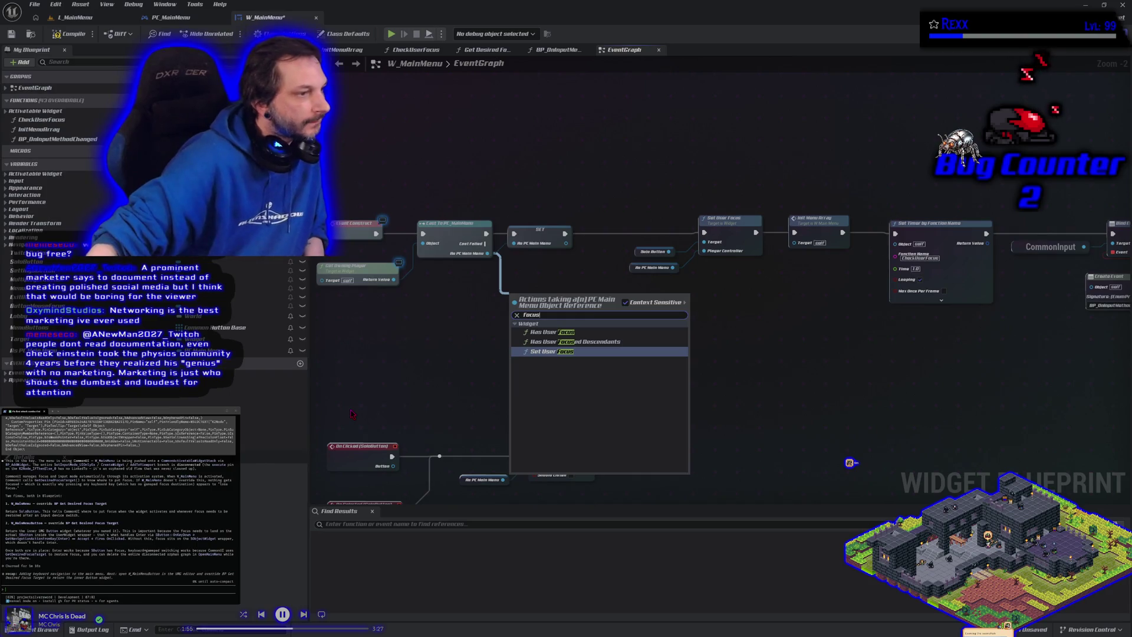
mouse_move(848, 401)
mouse_down()
mouse_move(676, 372)
mouse_move(635, 377)
mouse_up()
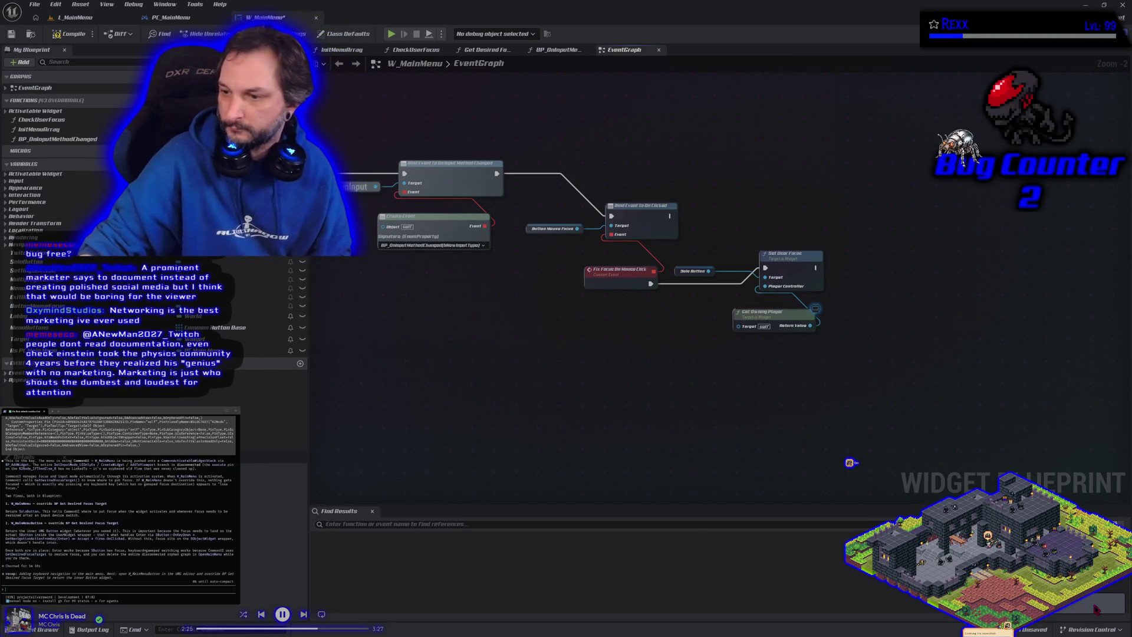
Save W_MainMenu with File > Save.
click(36, 5)
click(65, 65)
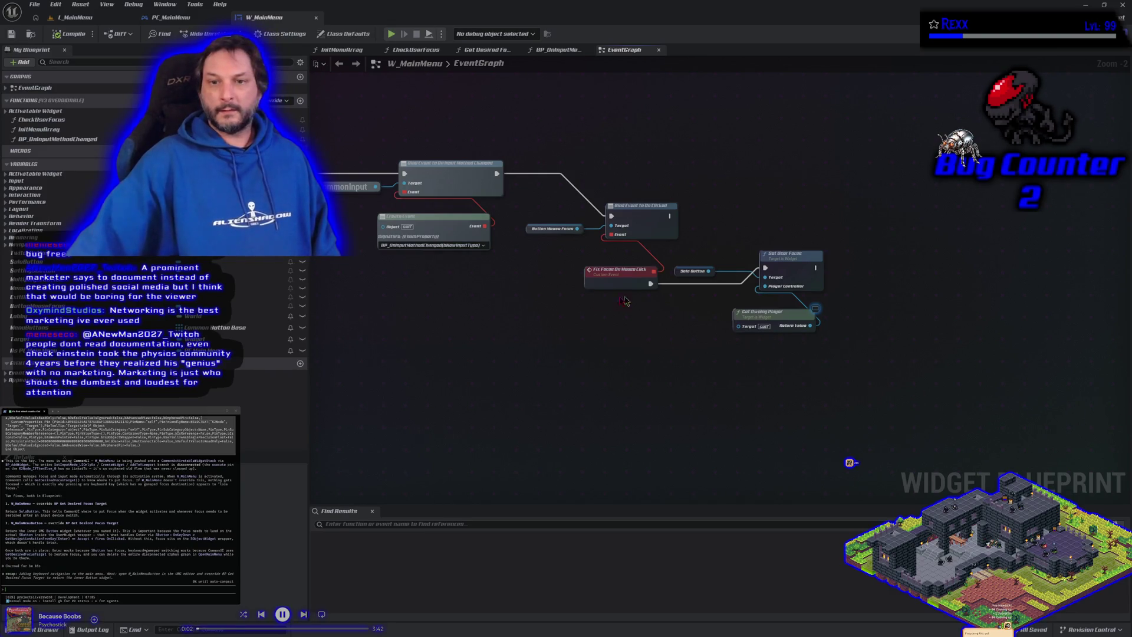
Briefly play-test the L_MainMenu level.
scroll(639, 302, up, 2)
drag(681, 344, 595, 400)
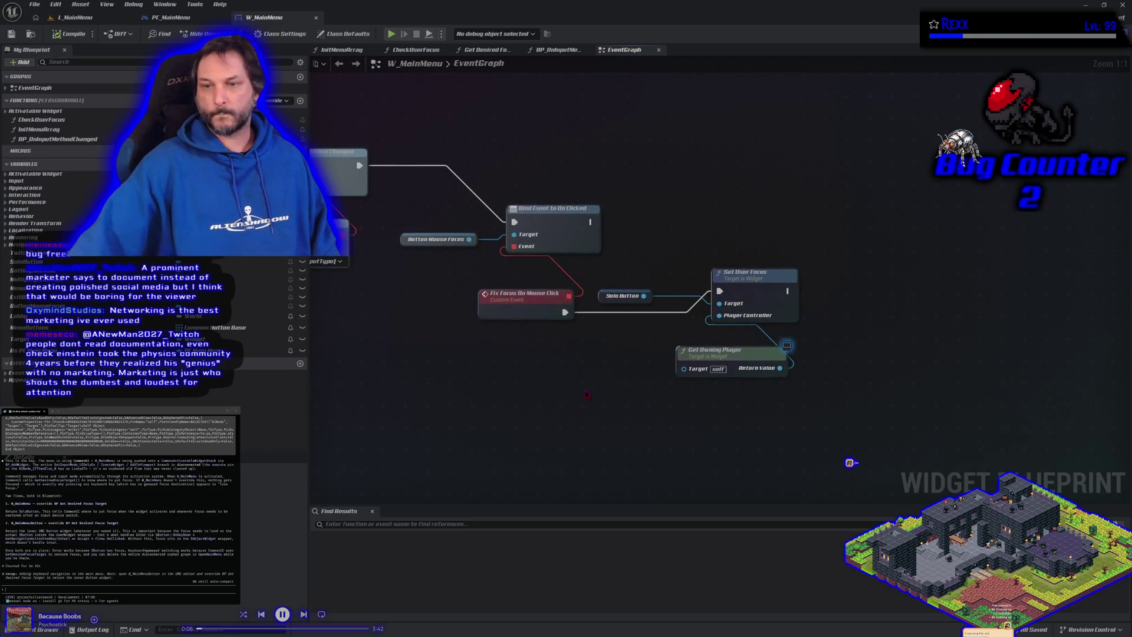
click(171, 17)
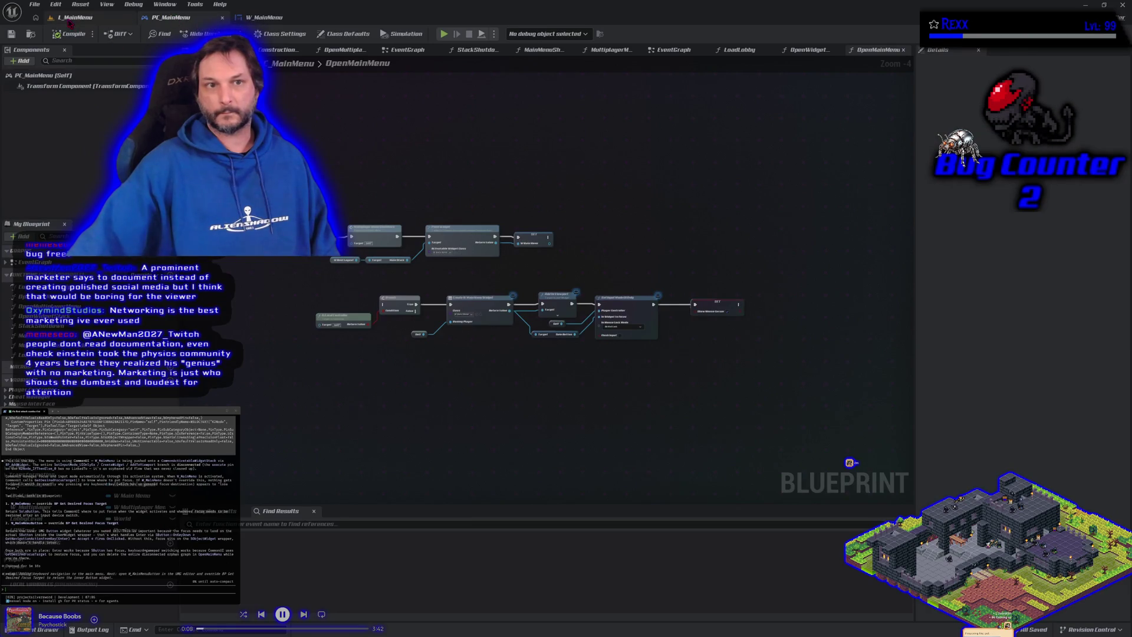
click(71, 18)
click(272, 35)
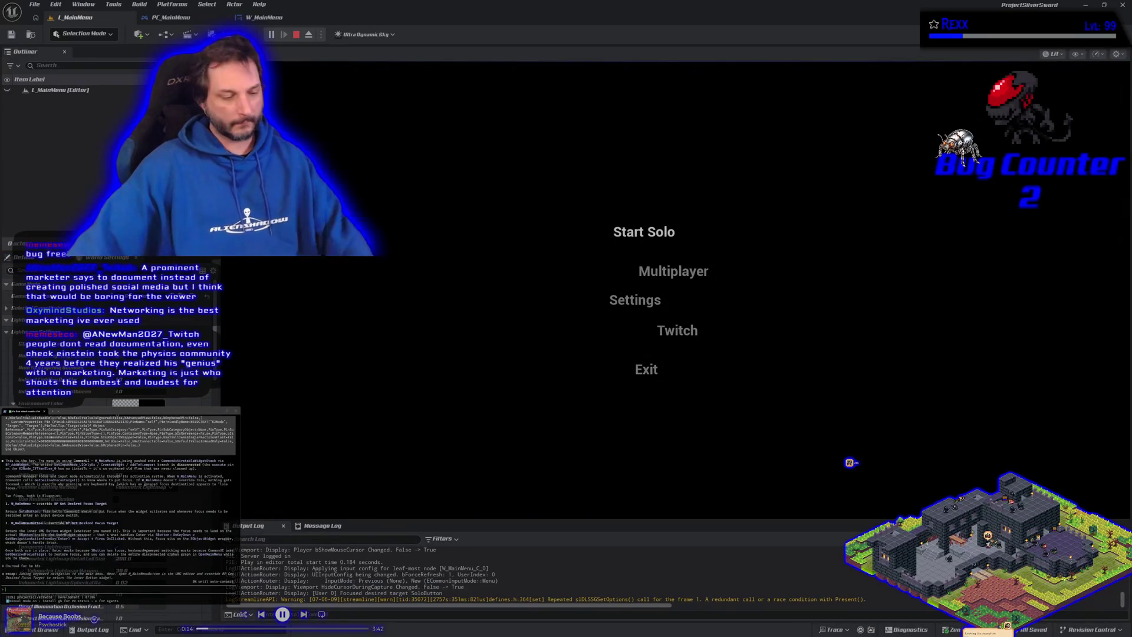
key(Escape)
Return to W_MainMenu's event graph, recentre the focus-fix nodes, and bring up HacknPlan.
click(272, 19)
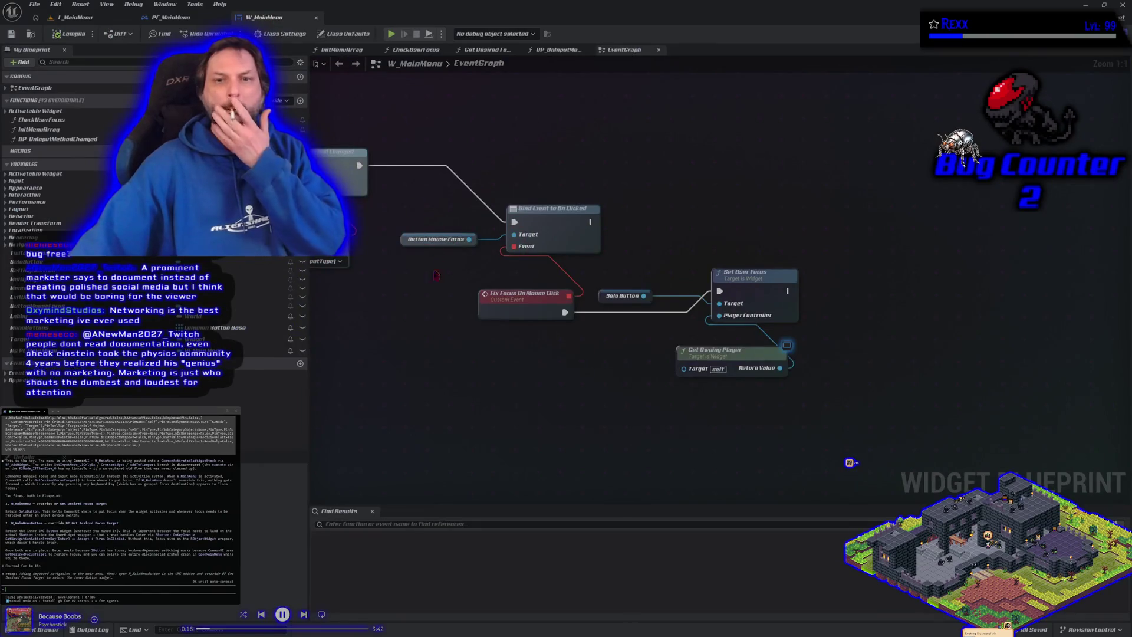
scroll(642, 342, down, 2)
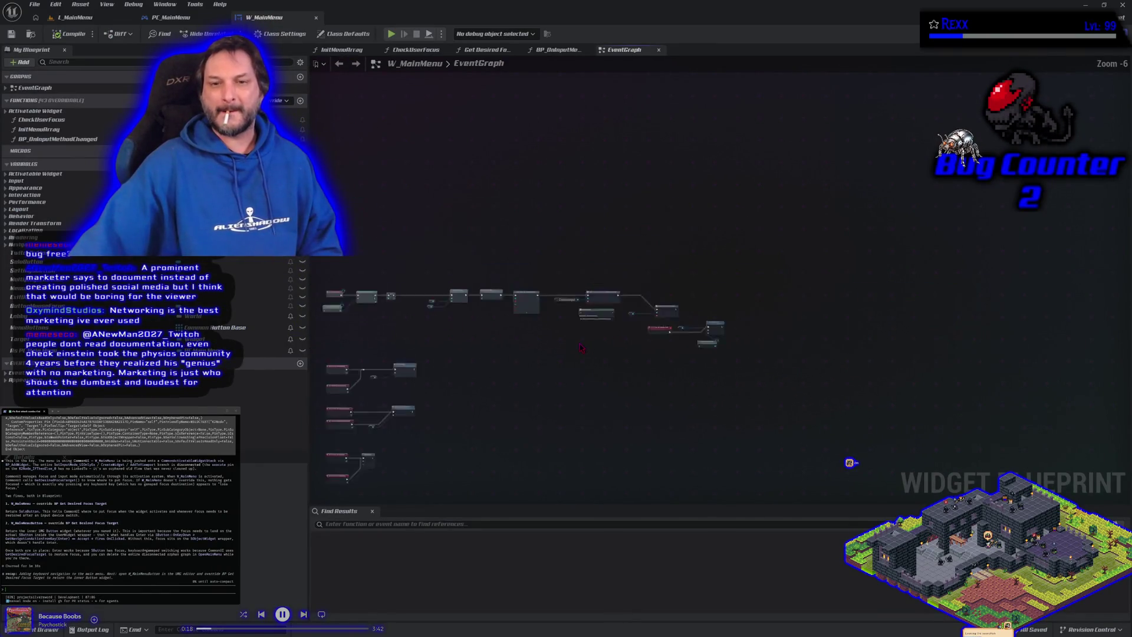
scroll(609, 355, up, 1)
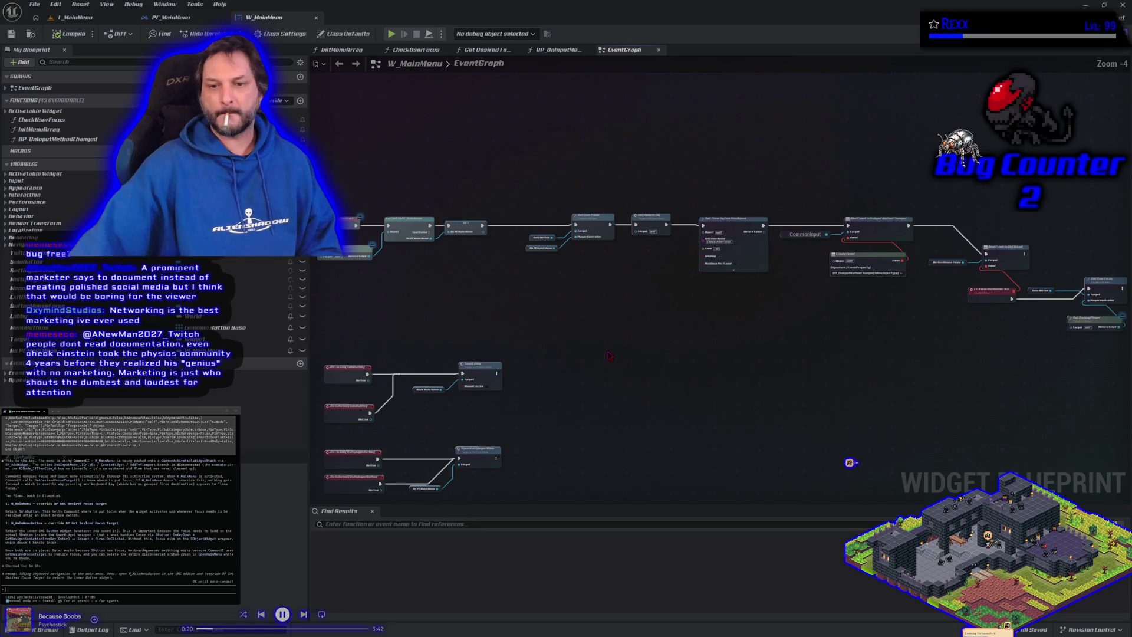
drag(609, 355, 509, 366)
scroll(509, 366, up, 2)
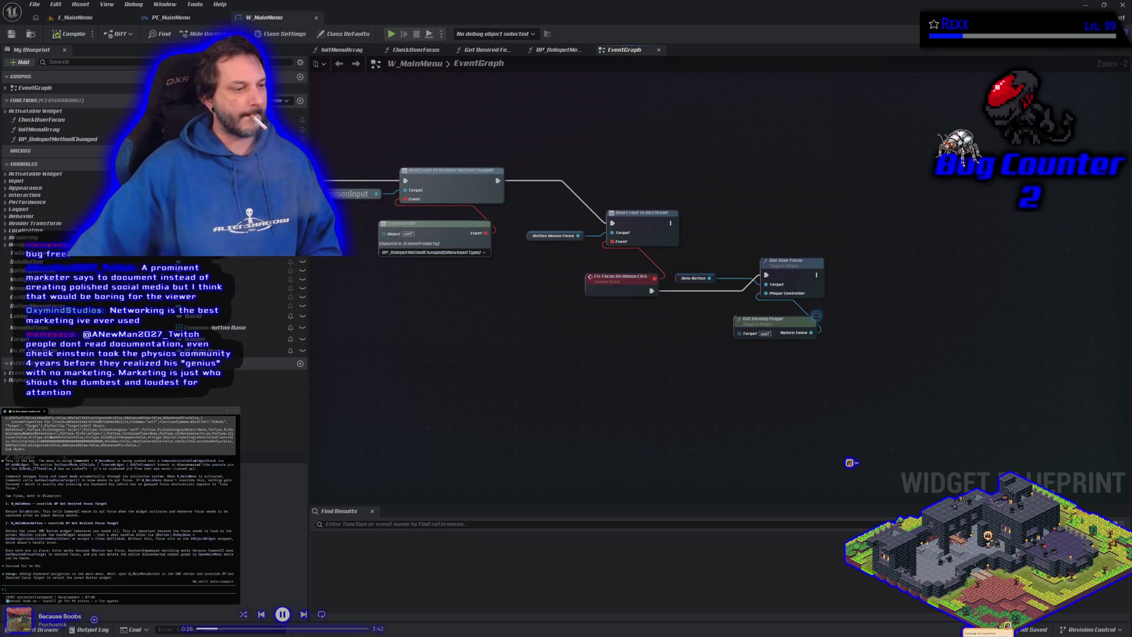
key(alt+Tab)
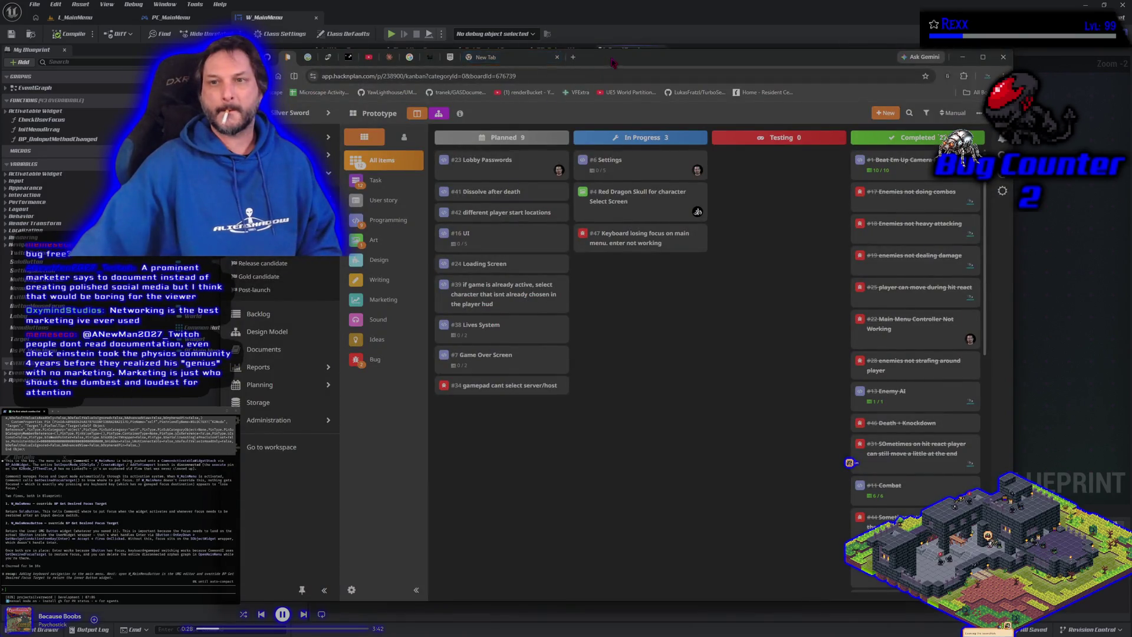
Switch from the HacknPlan task board back to the Unreal Editor.
key(alt+Tab)
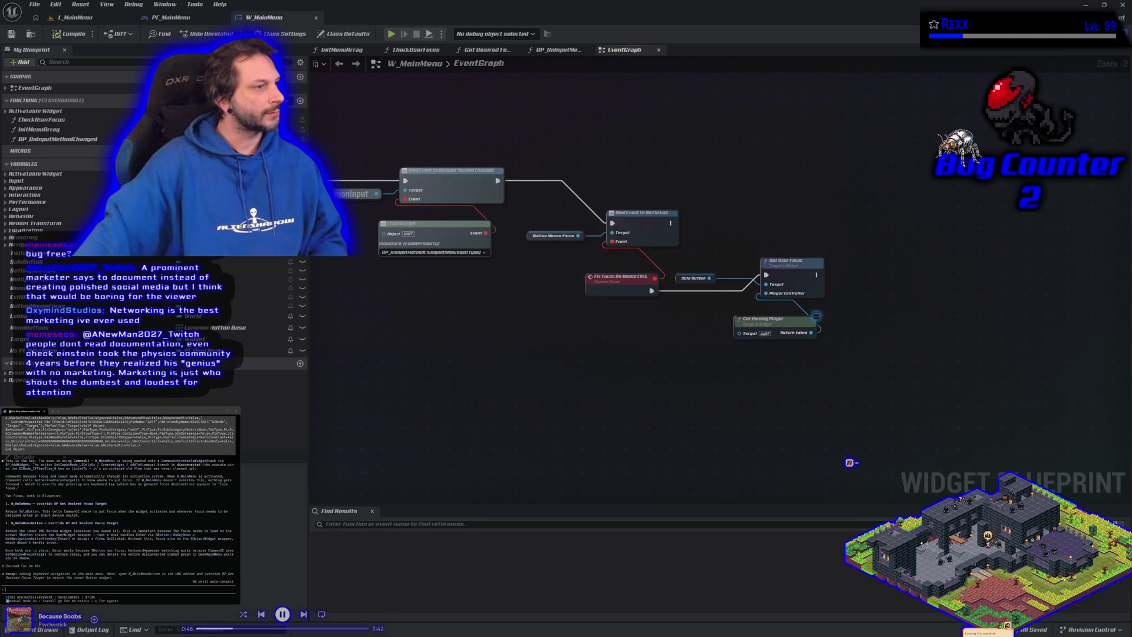
Search all graph actions for 'get focused widget', then dismiss the menu without adding a node.
right_click(571, 388)
text(get focuse)
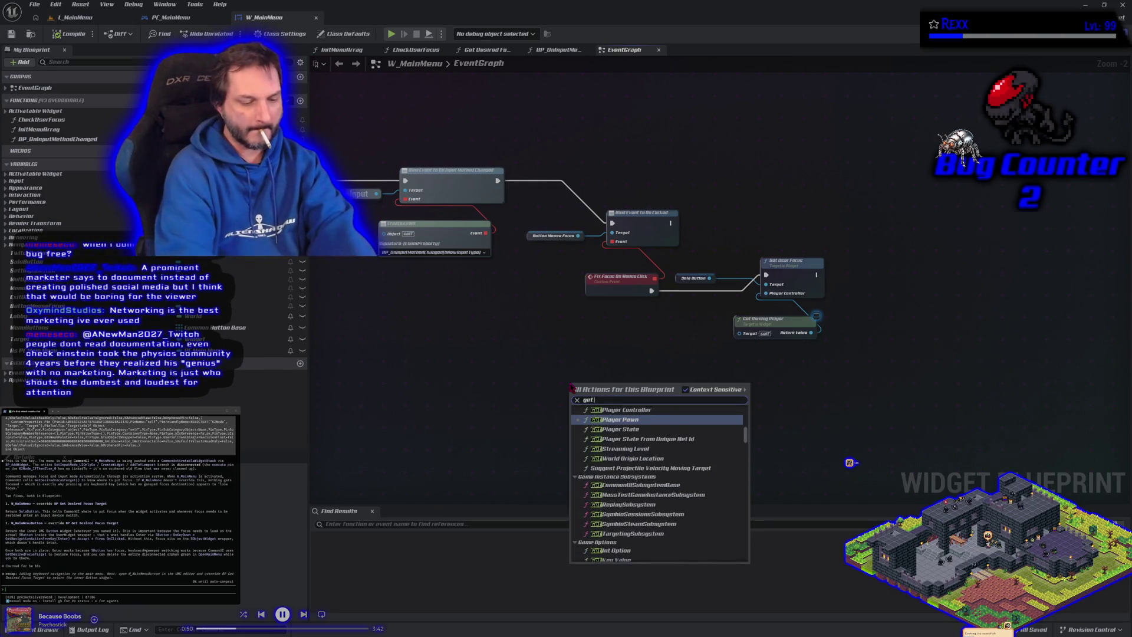
text(d widget)
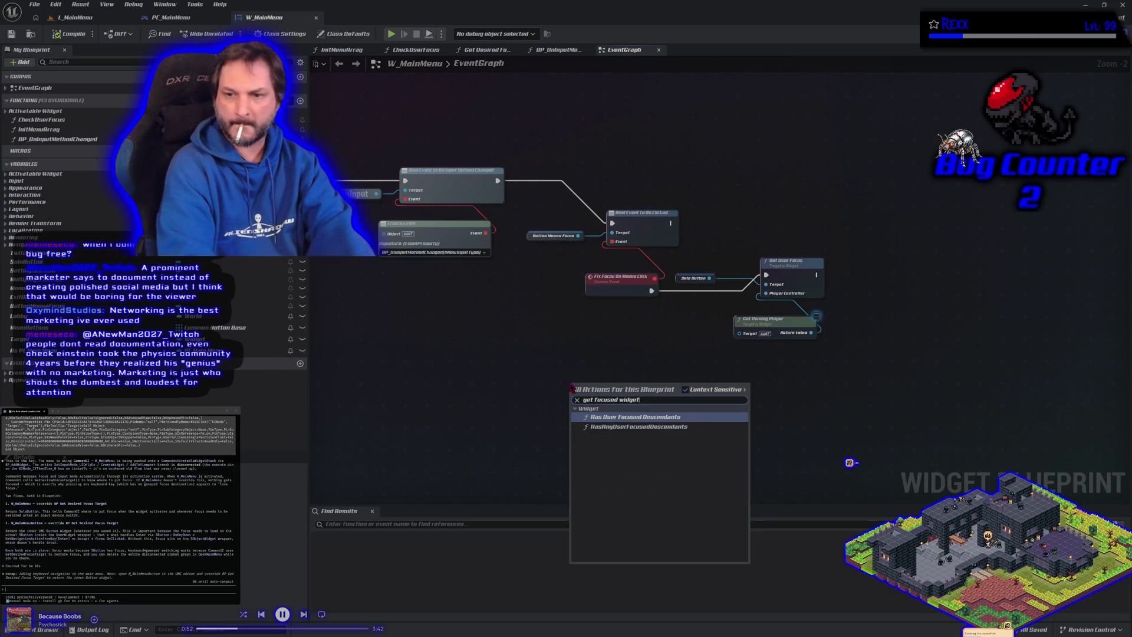
click(714, 392)
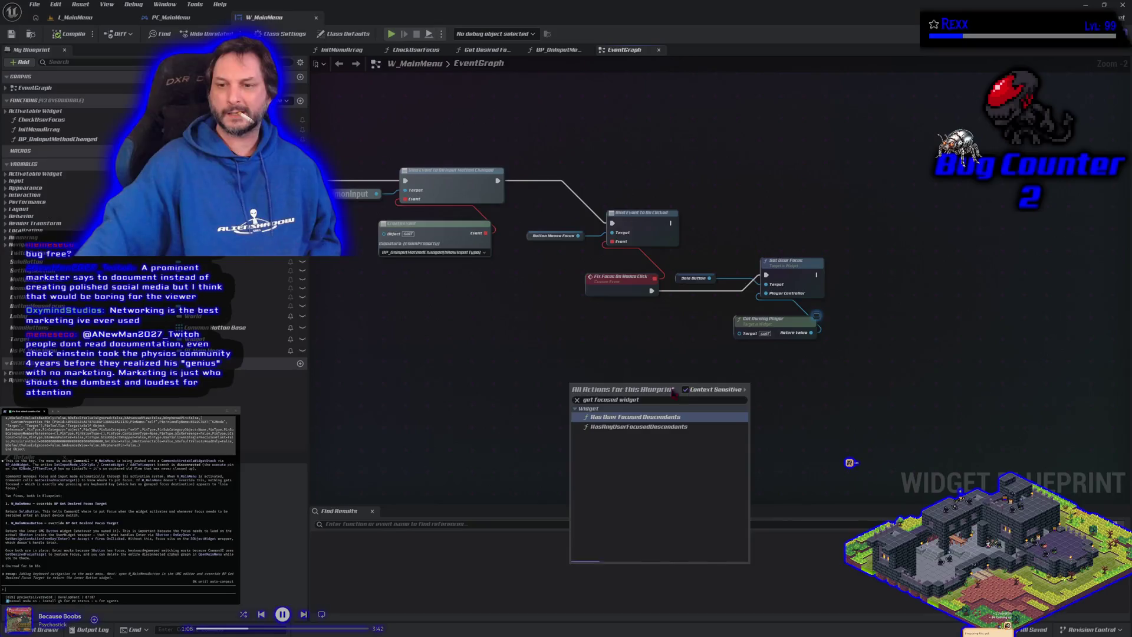
click(458, 358)
Pan to the construct chain, search 'get user' from the SET node's pin, then cancel.
drag(457, 358, 643, 409)
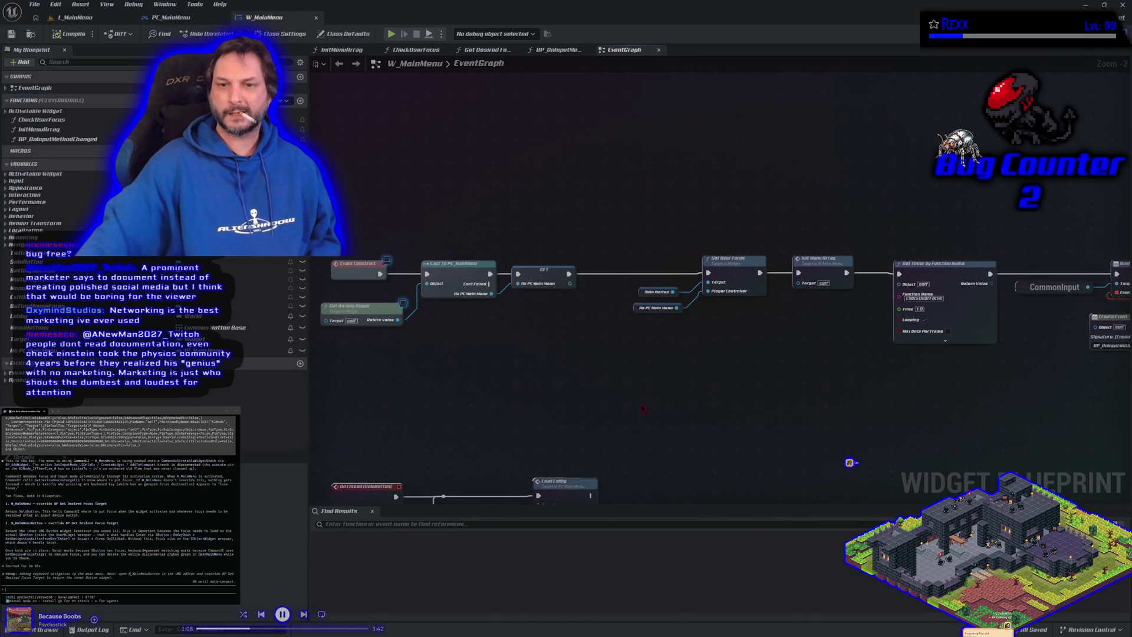
drag(570, 284, 575, 339)
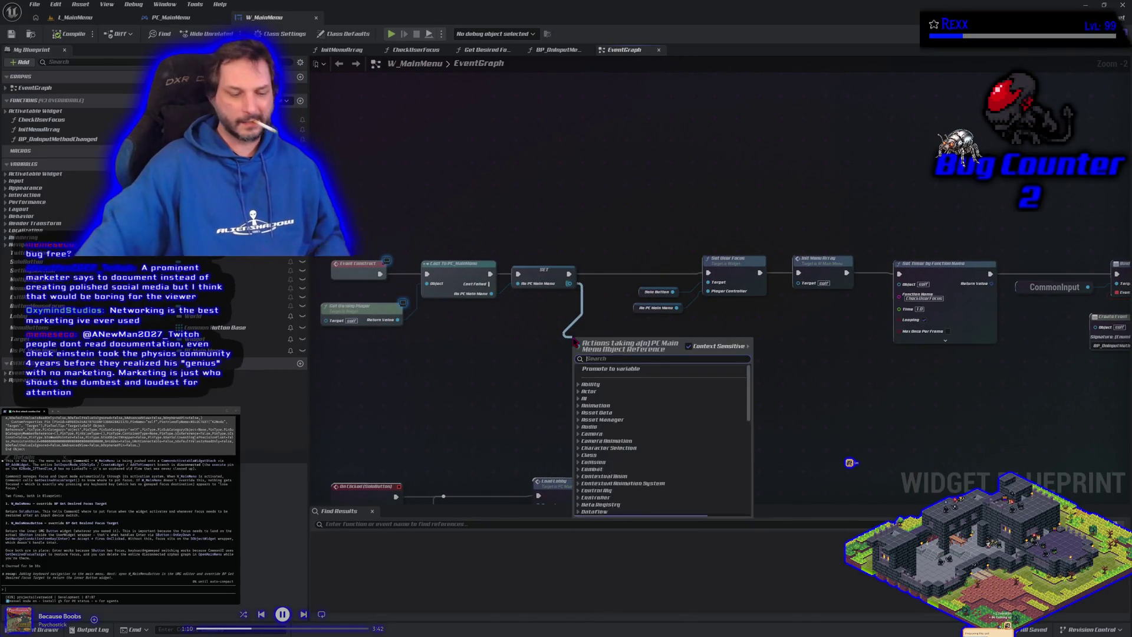
text(get )
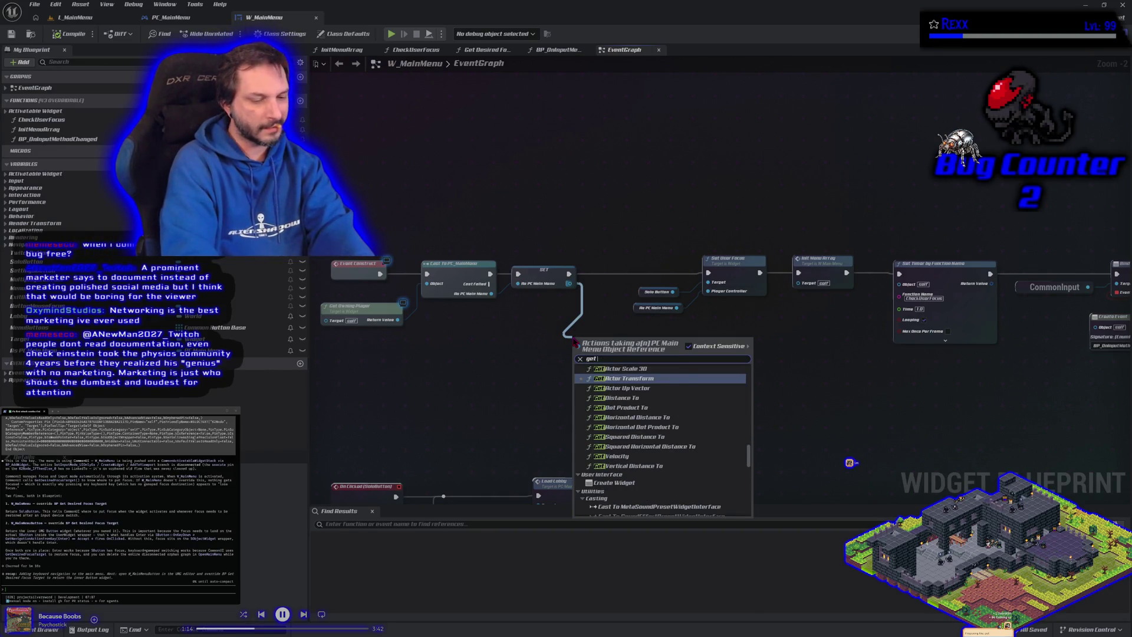
text(user)
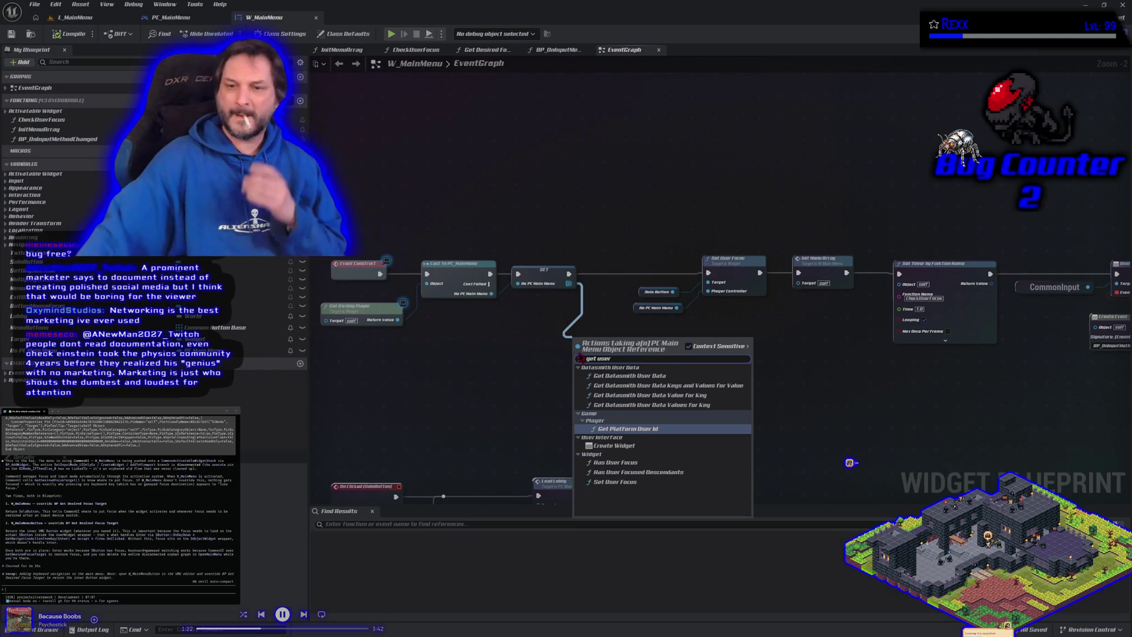
click(530, 407)
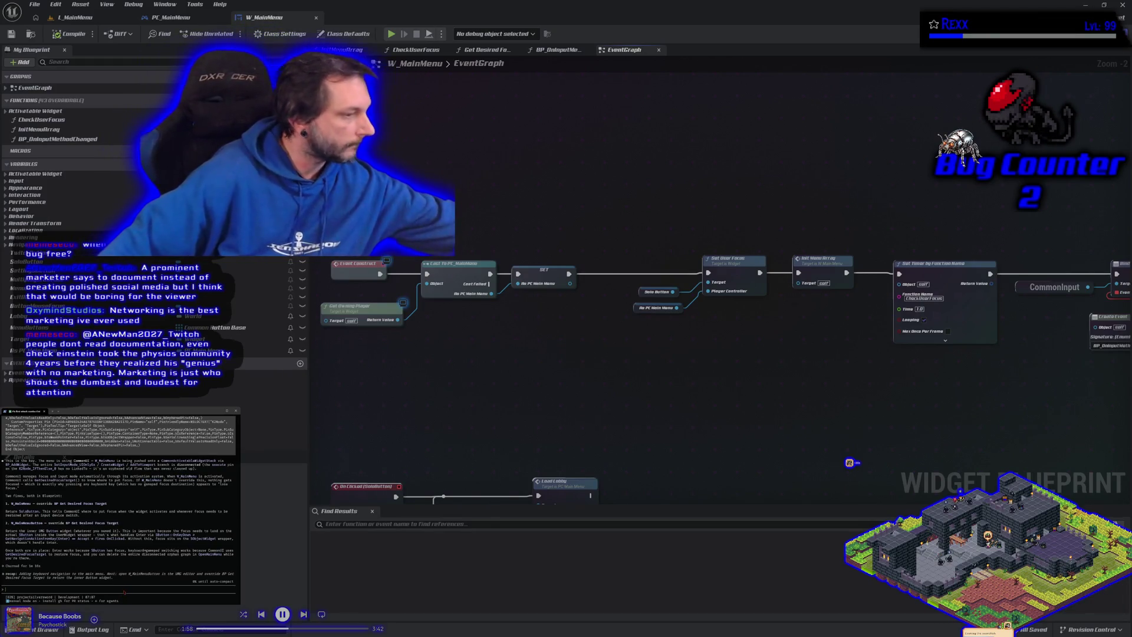
Ask the terminal assistant to get the user's focused widget and use it in W_MainMenu.
text(i need to get the)
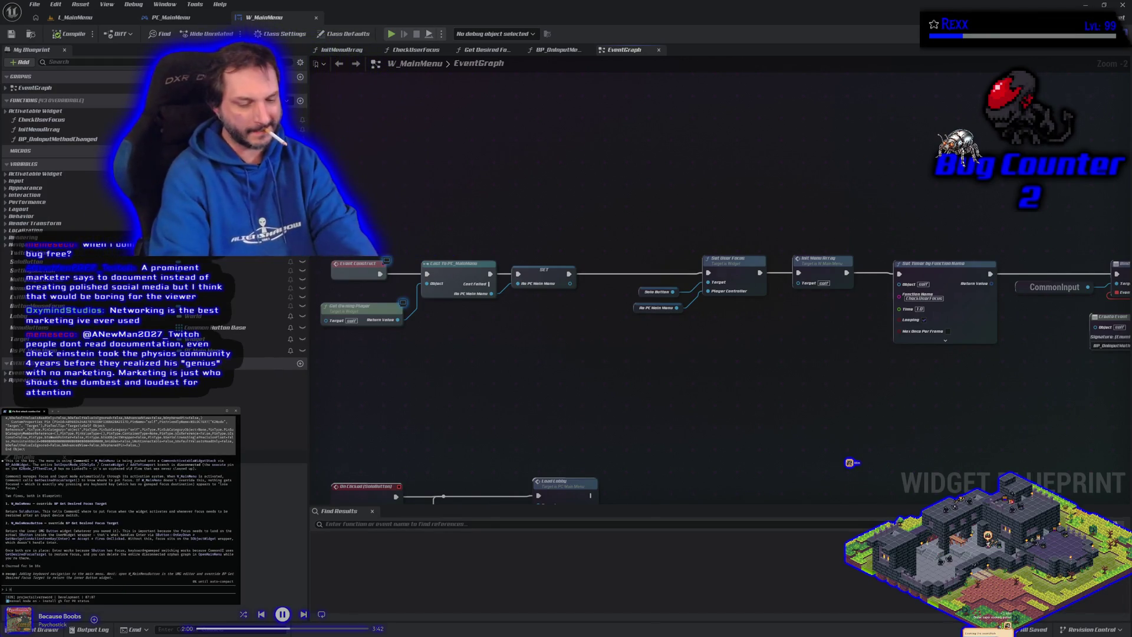
text(urs)
text(focused)
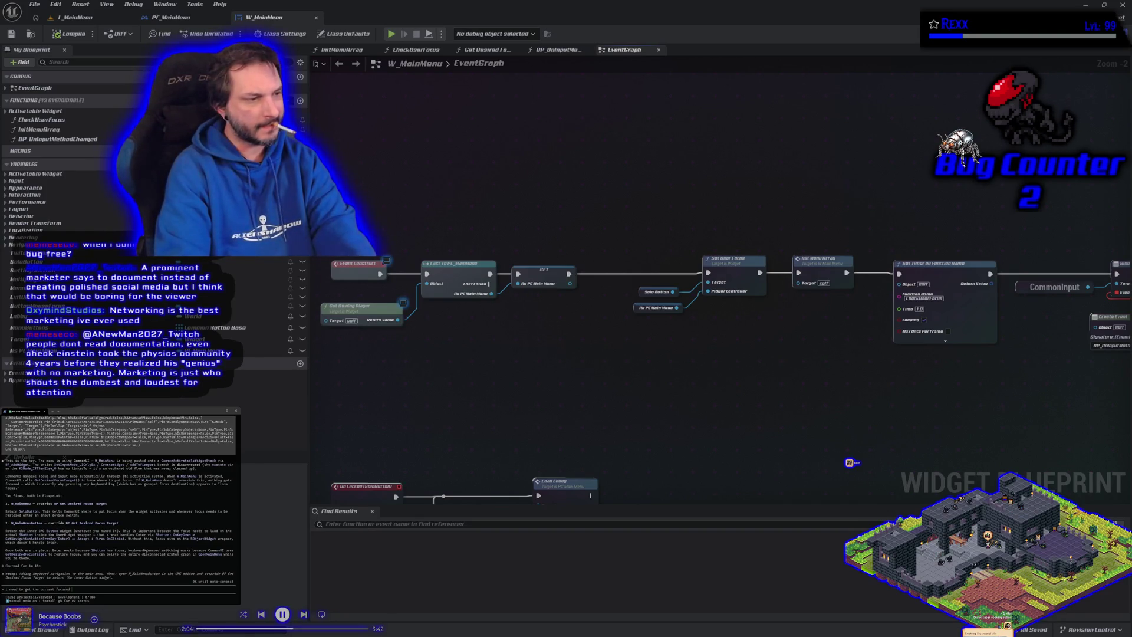
text( widget)
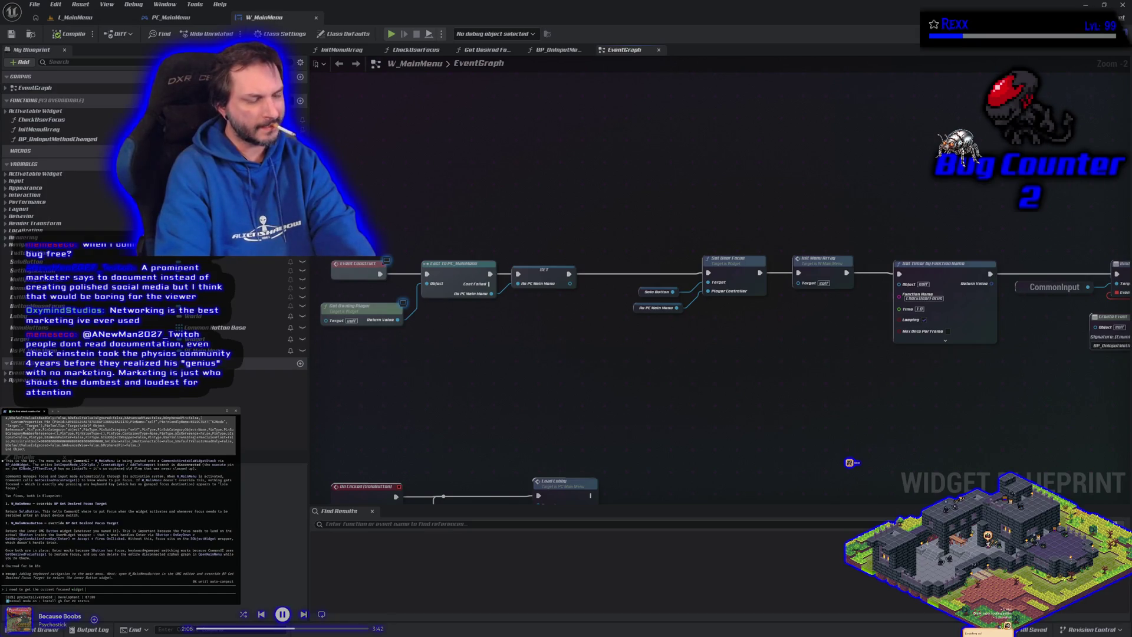
text( andt it a)
key(BackSpace)
key(BackSpace)
key(BackSpace)
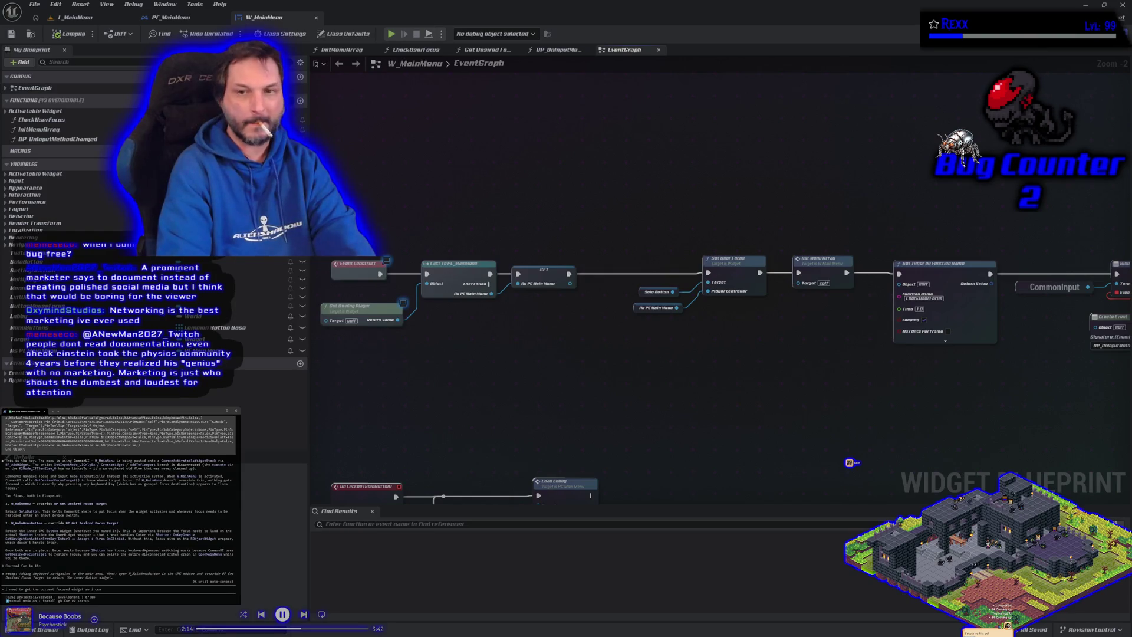
text(use that)
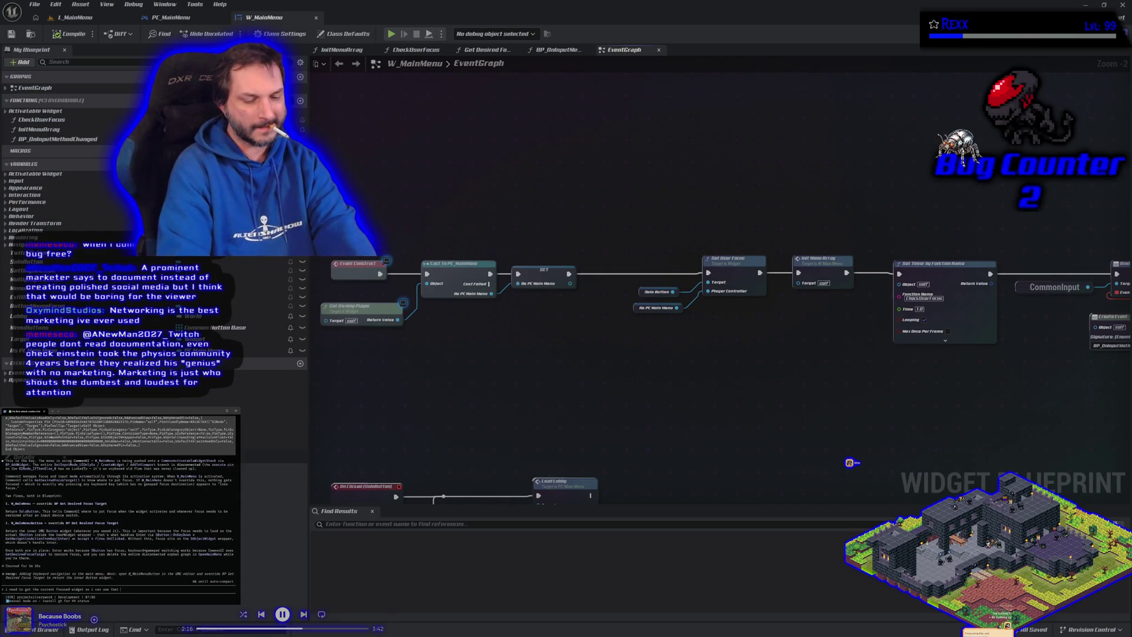
text( in W_)
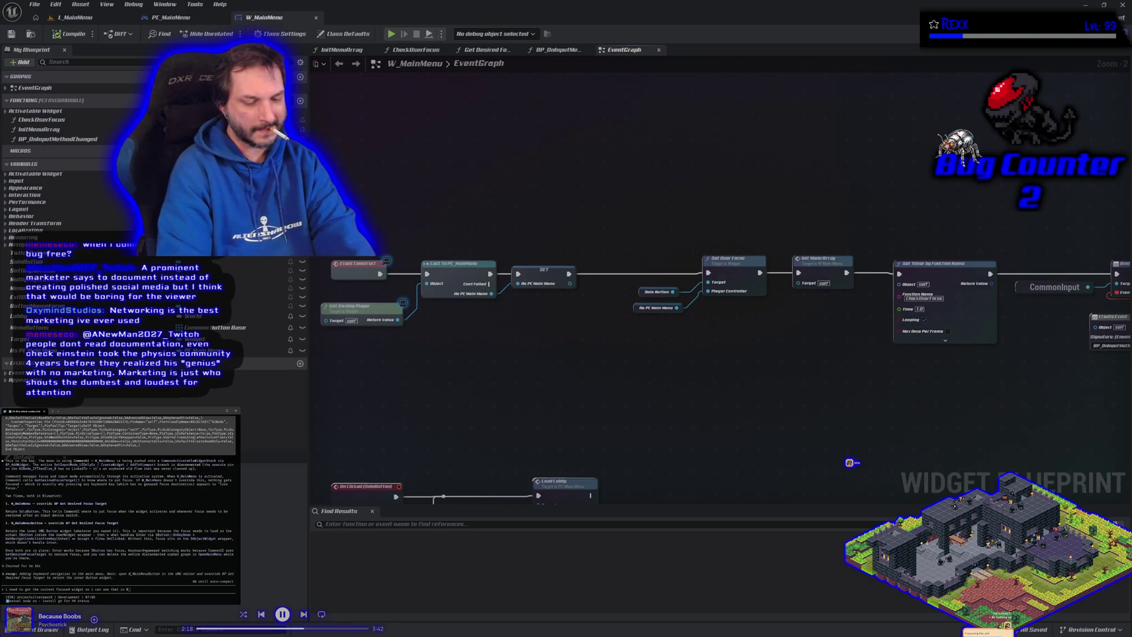
text(MainMenu)
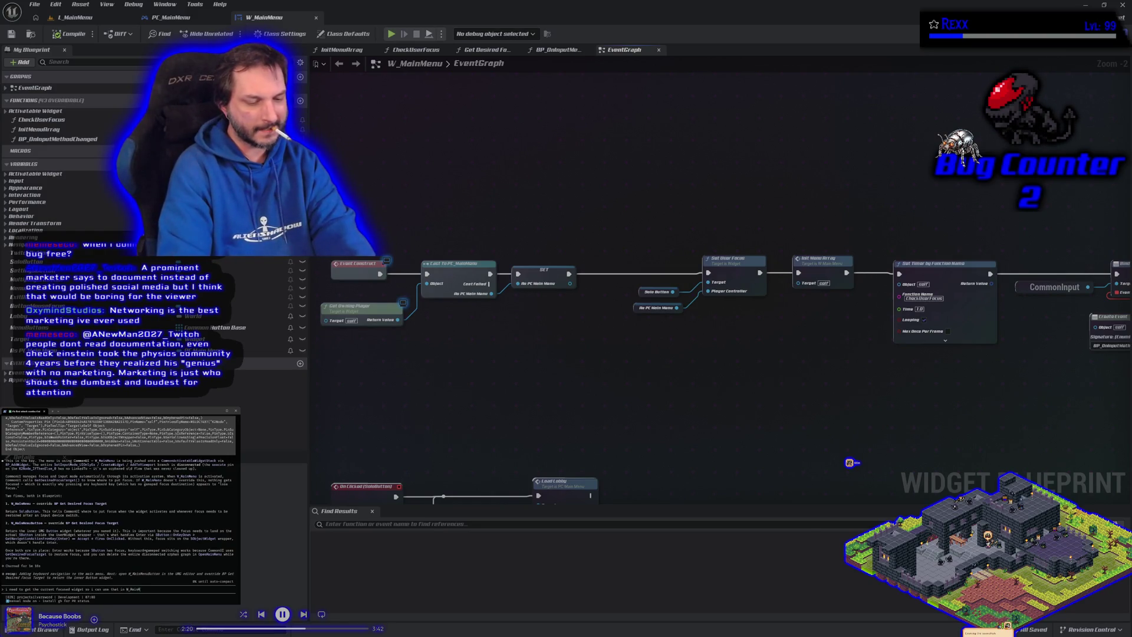
key(Return)
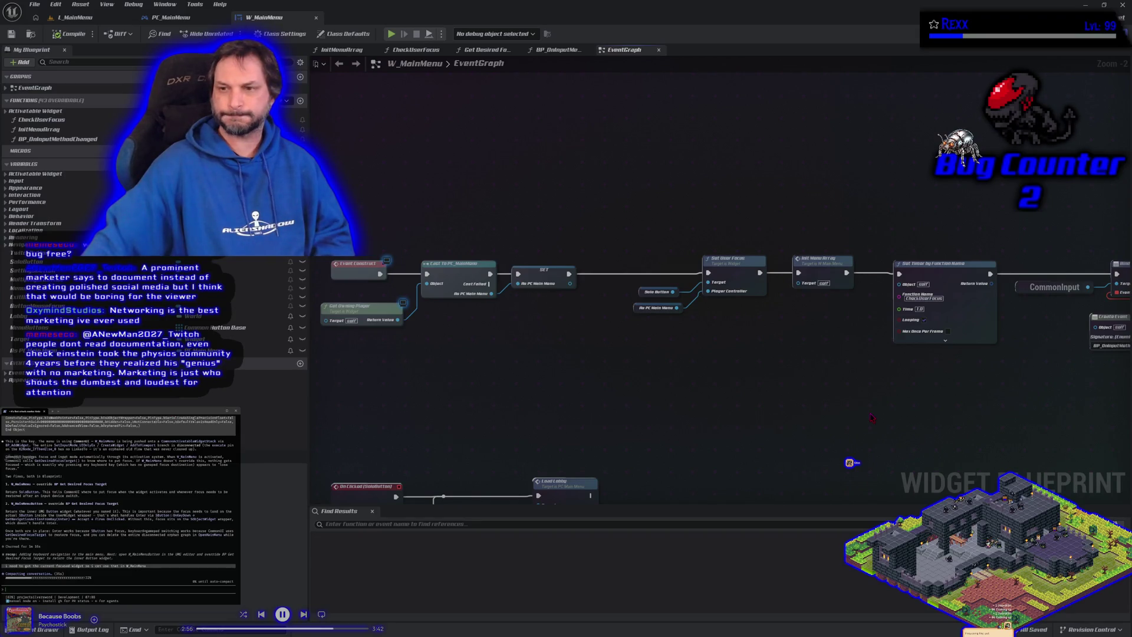
Look over the Init Menu Array function graph from the EventGraph, then switch to L_MainMenu.
scroll(852, 395, up, 1)
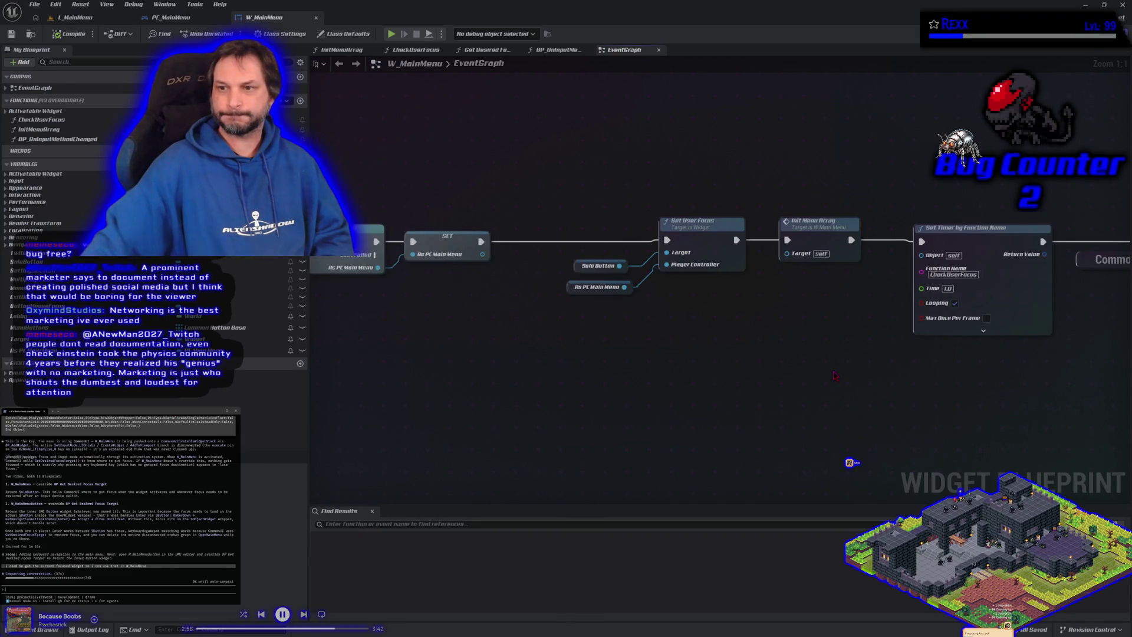
scroll(835, 375, down, 1)
mouse_move(835, 375)
mouse_down()
mouse_move(830, 351)
mouse_move(702, 347)
mouse_up()
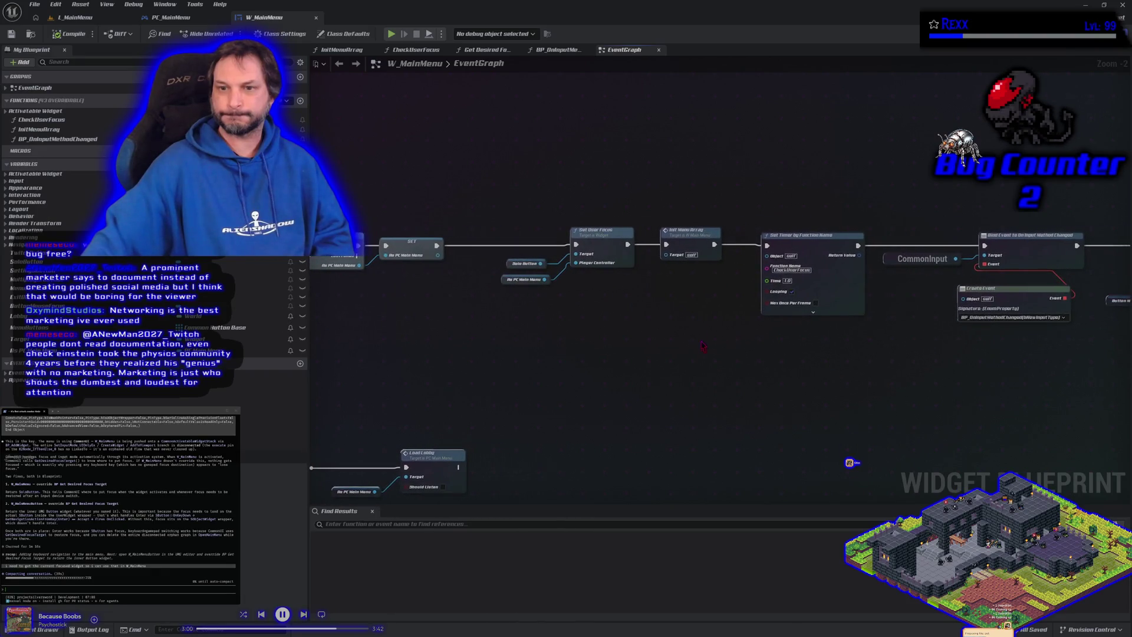
double_click(693, 241)
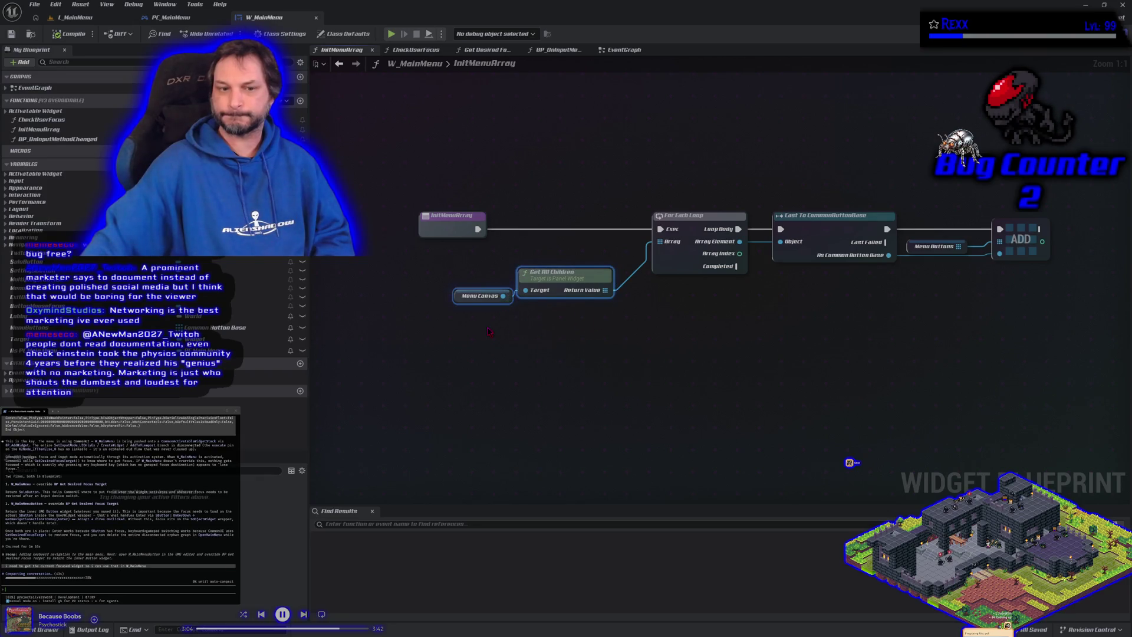
scroll(499, 340, down, 2)
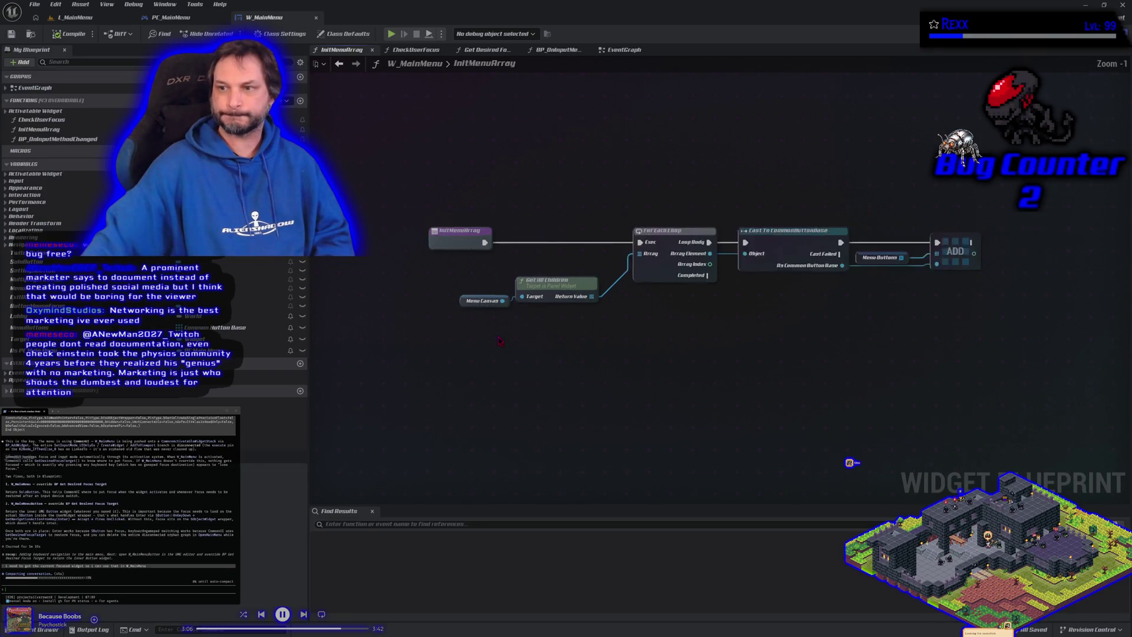
click(106, 21)
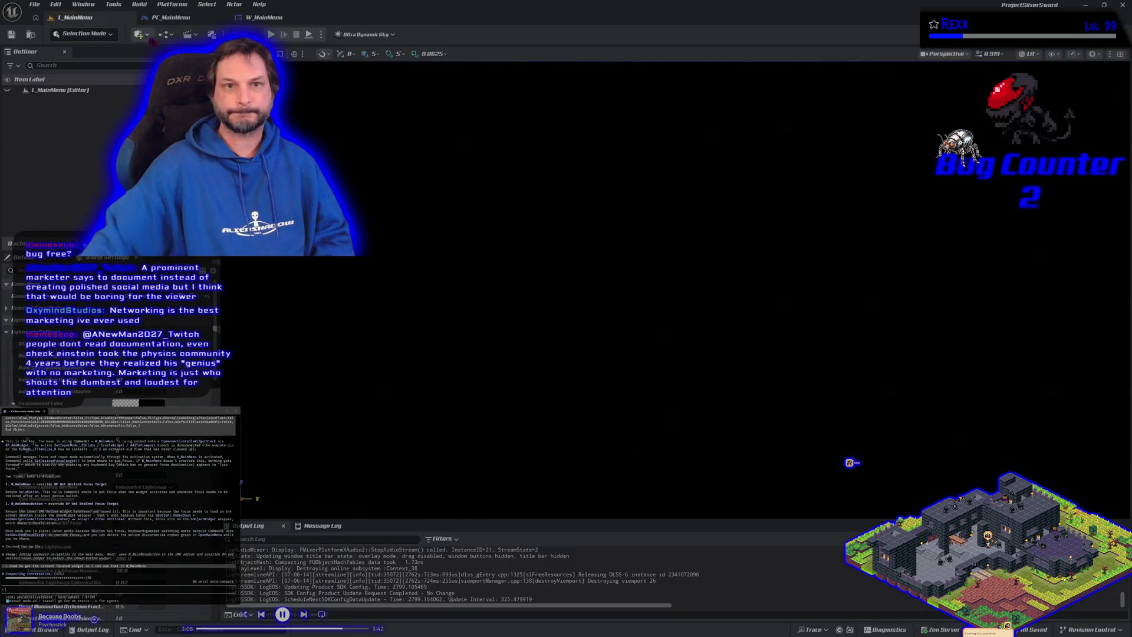
key(alt+p)
key(Down)
key(Down)
key(Down)
key(Up)
key(Up)
key(Up)
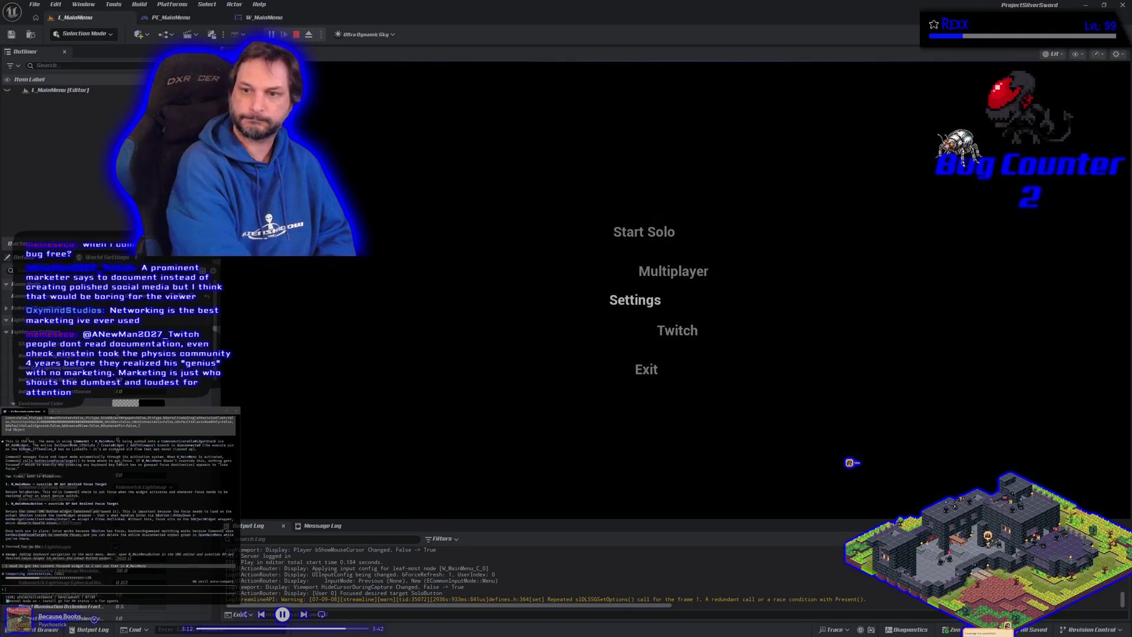
key(Down)
key(Down)
key(Down)
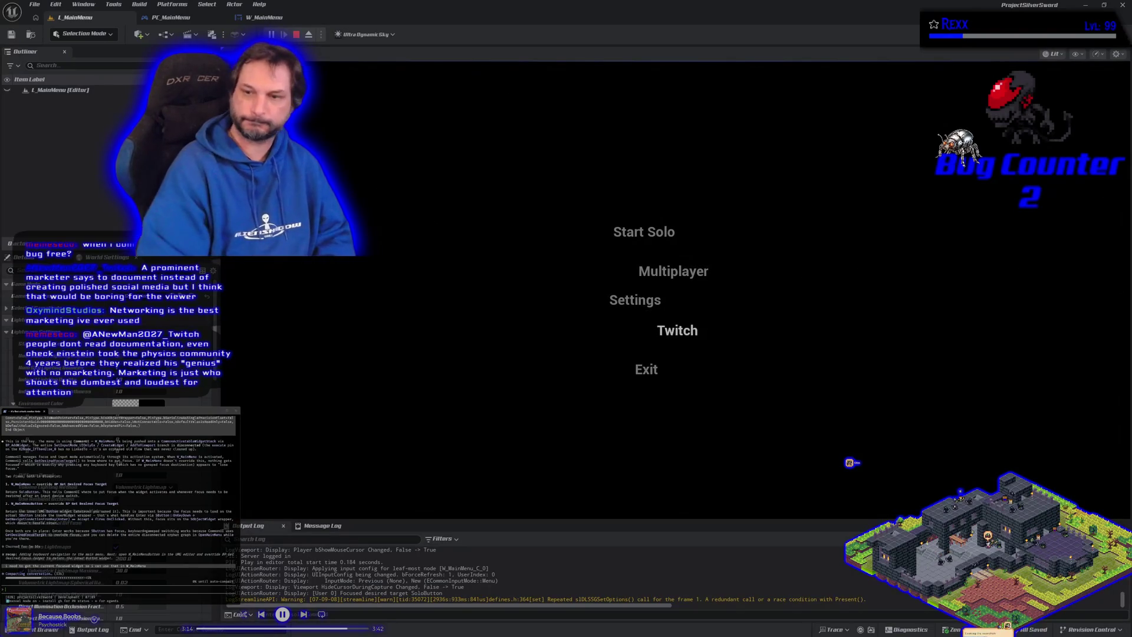
key(Up)
key(Up)
key(Up)
key(Down)
key(Down)
key(Down)
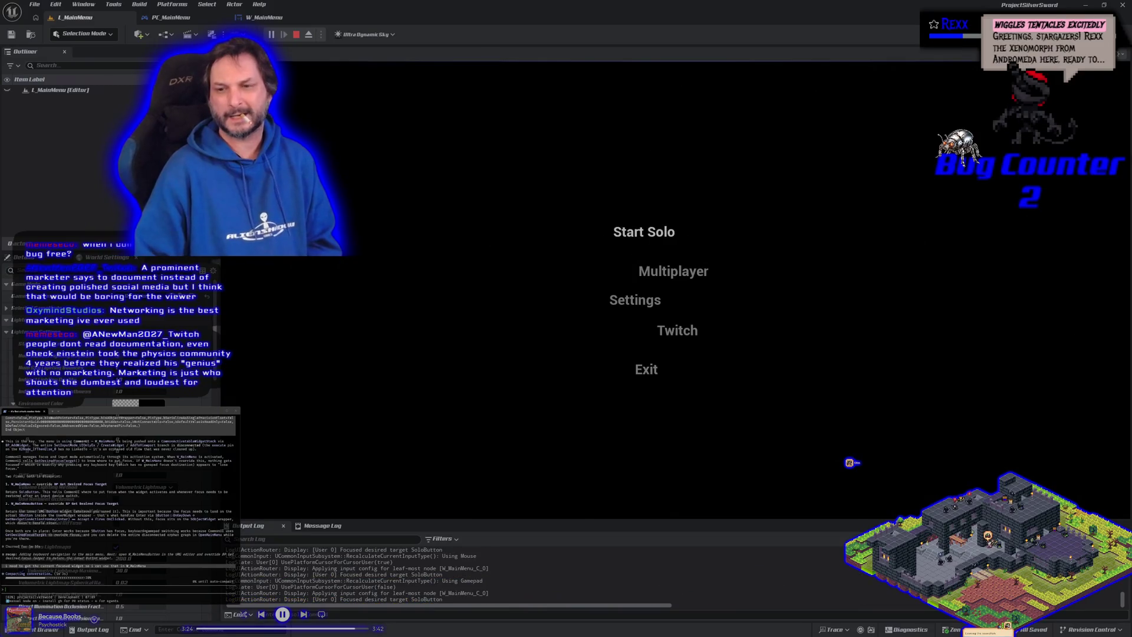
key(Down)
key(Down)
key(Down)
key(Down)
key(Up)
key(Up)
key(Up)
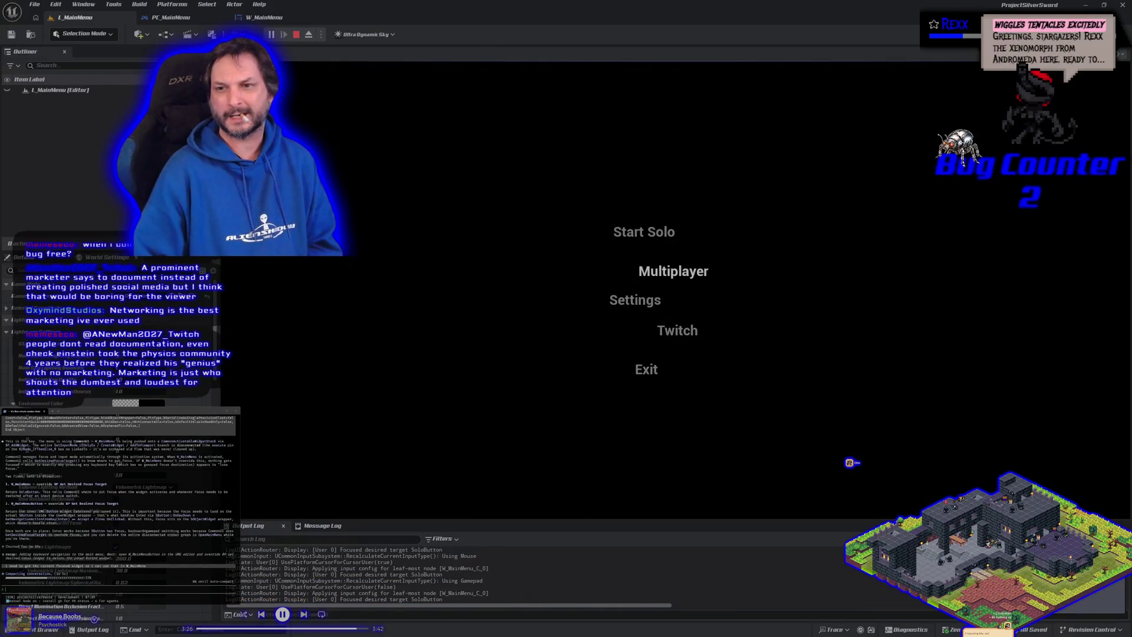
key(Up)
key(Down)
key(Up)
key(Down)
key(Up)
key(Down)
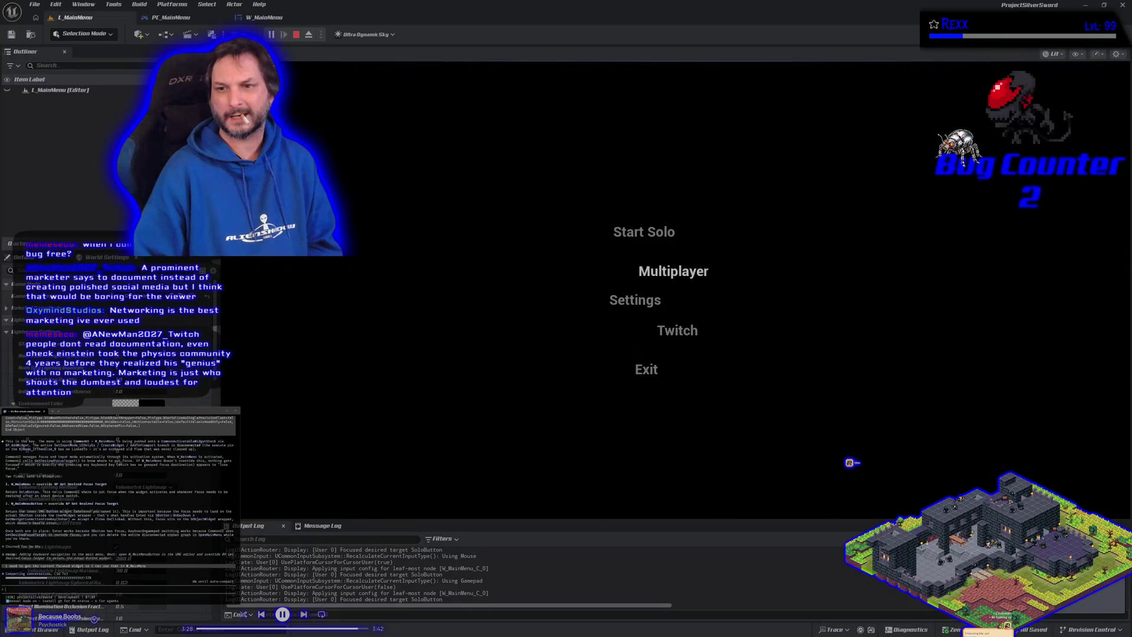
key(Down)
key(Down)
key(Up)
key(Up)
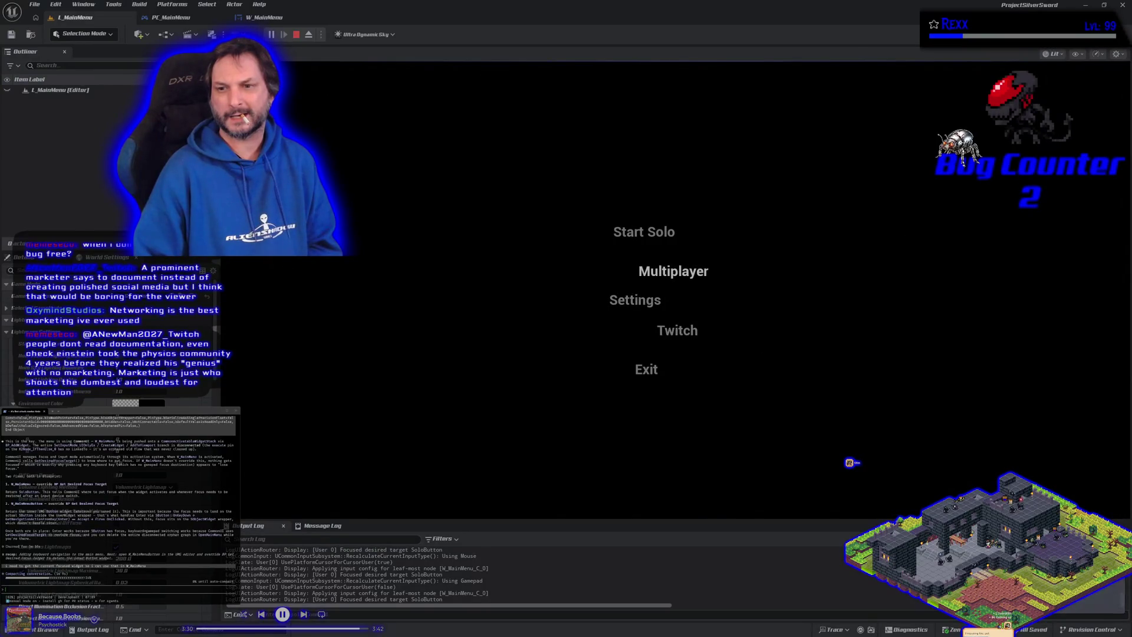
key(Down)
key(Up)
key(Up)
key(Down)
key(Down)
key(Down)
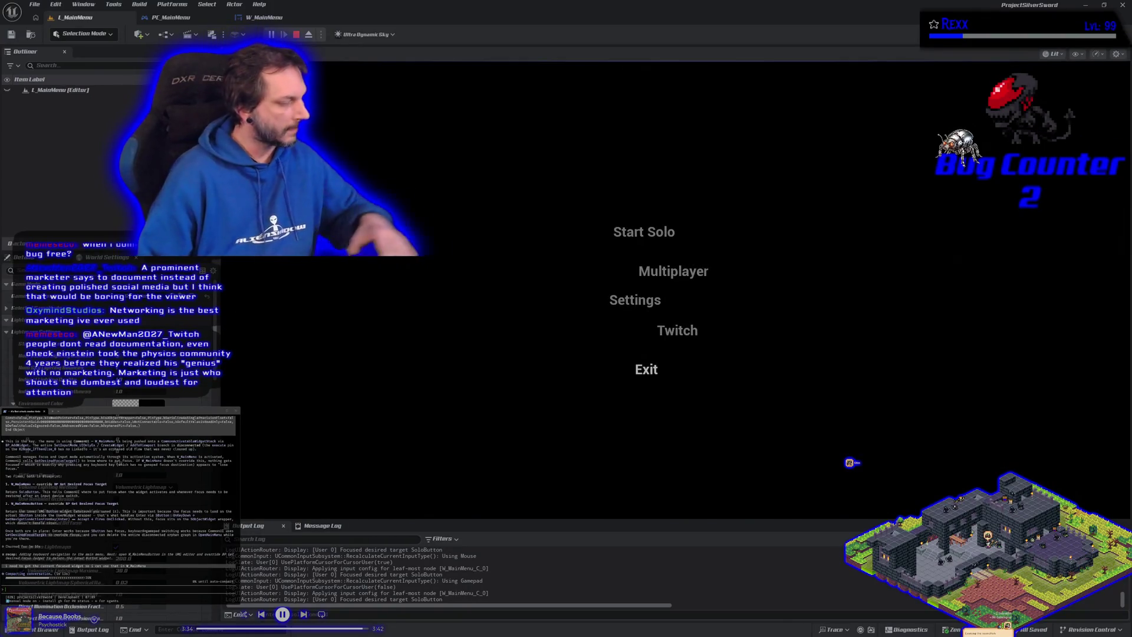
key(Return)
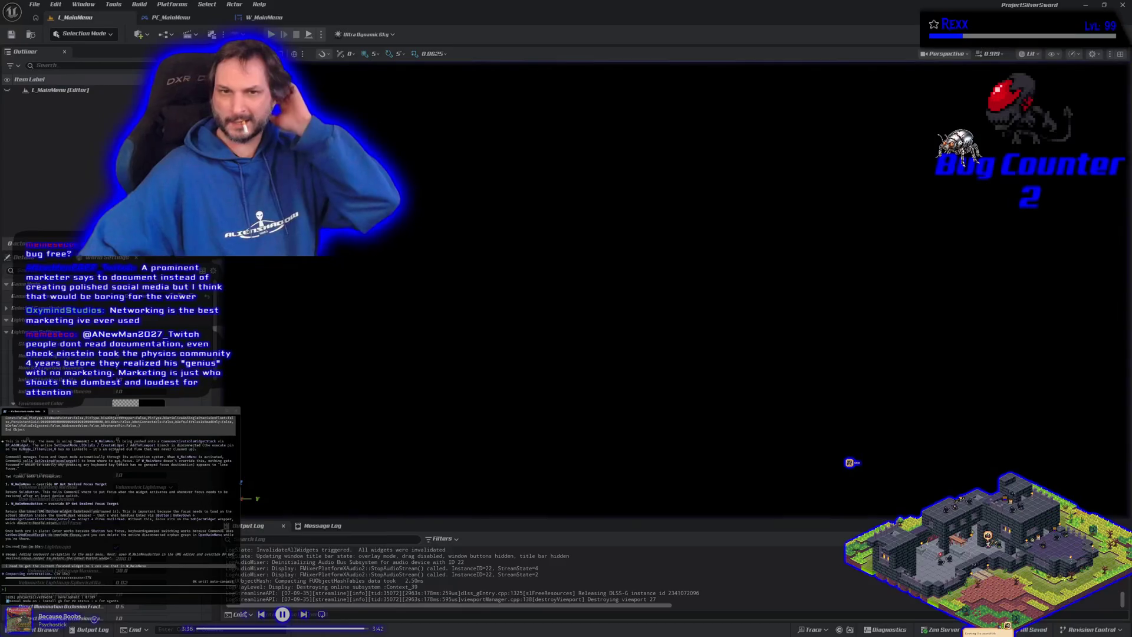
key(alt+p)
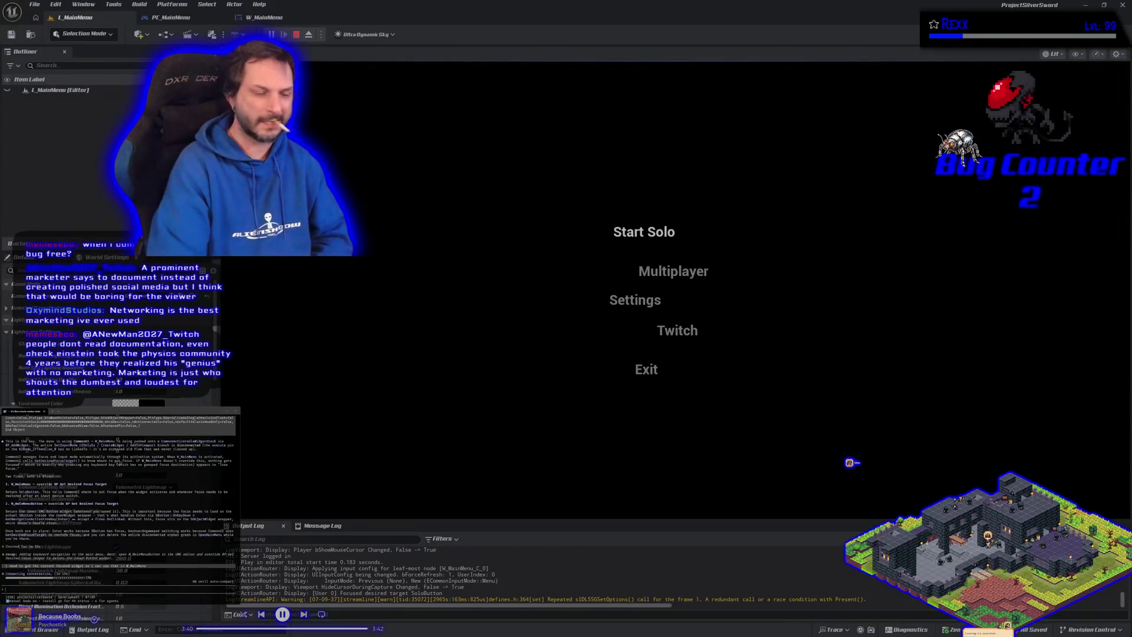
key(Escape)
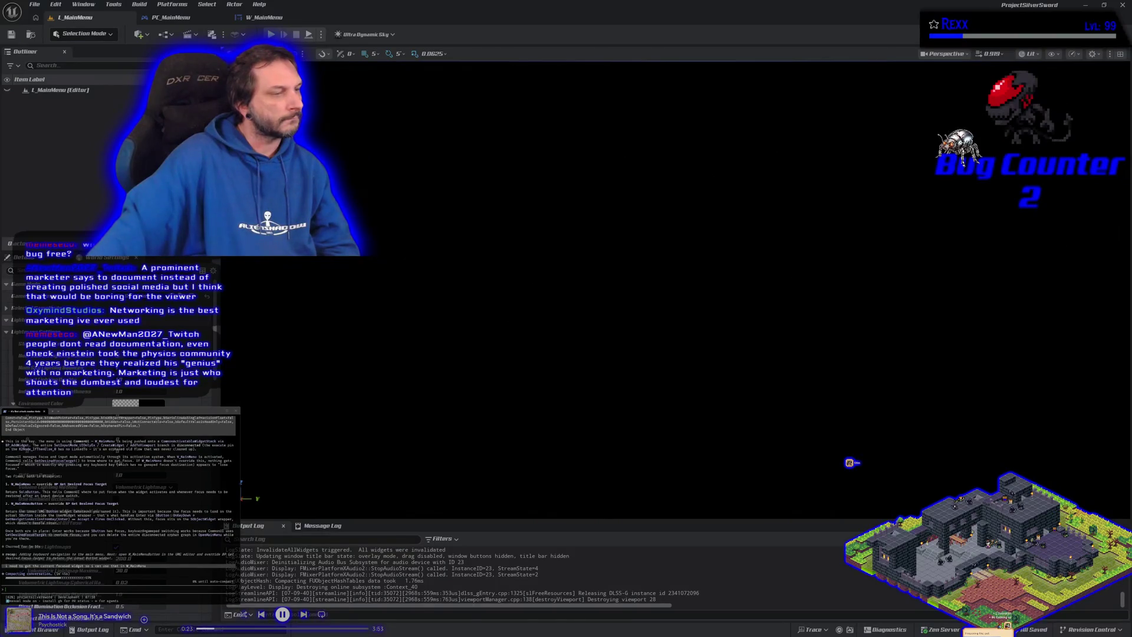
key(alt+p)
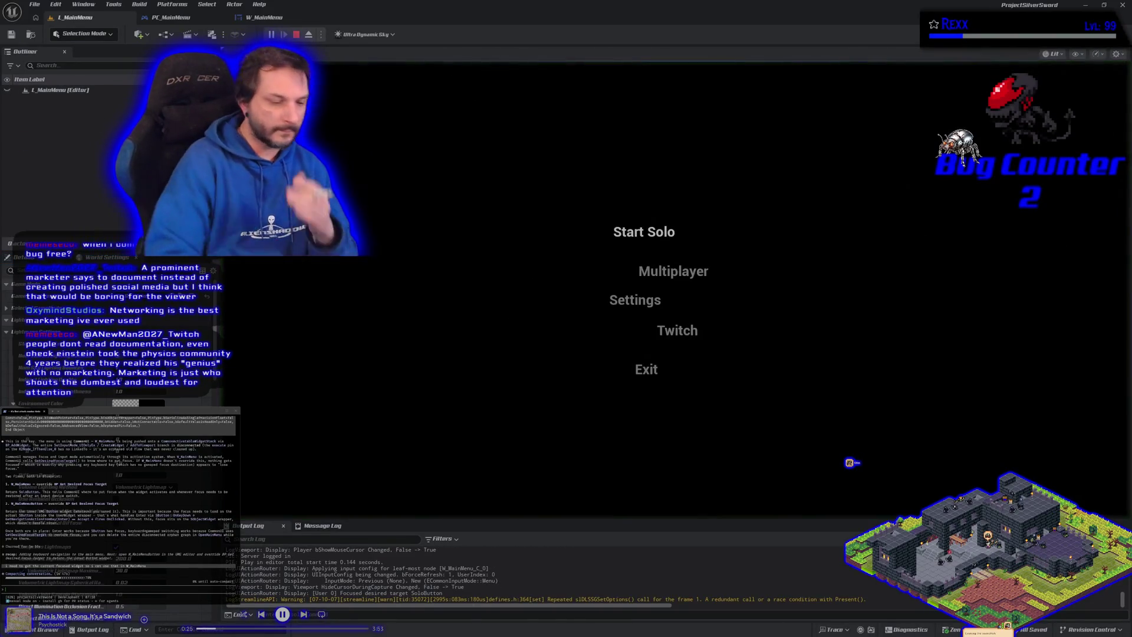
key(Down)
key(Down)
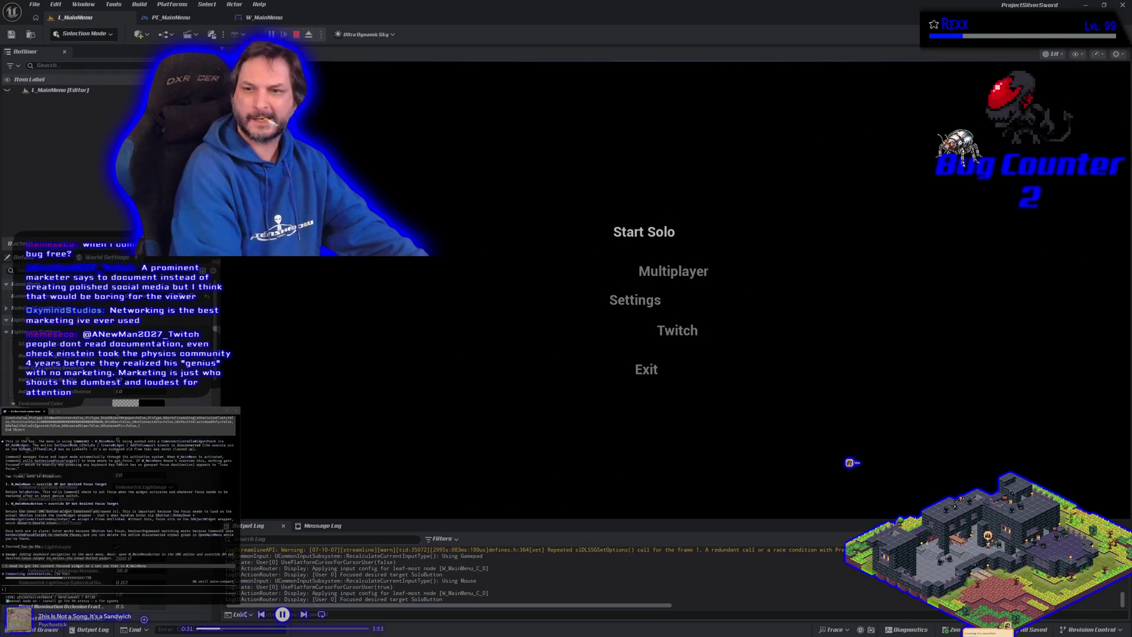
key(Down)
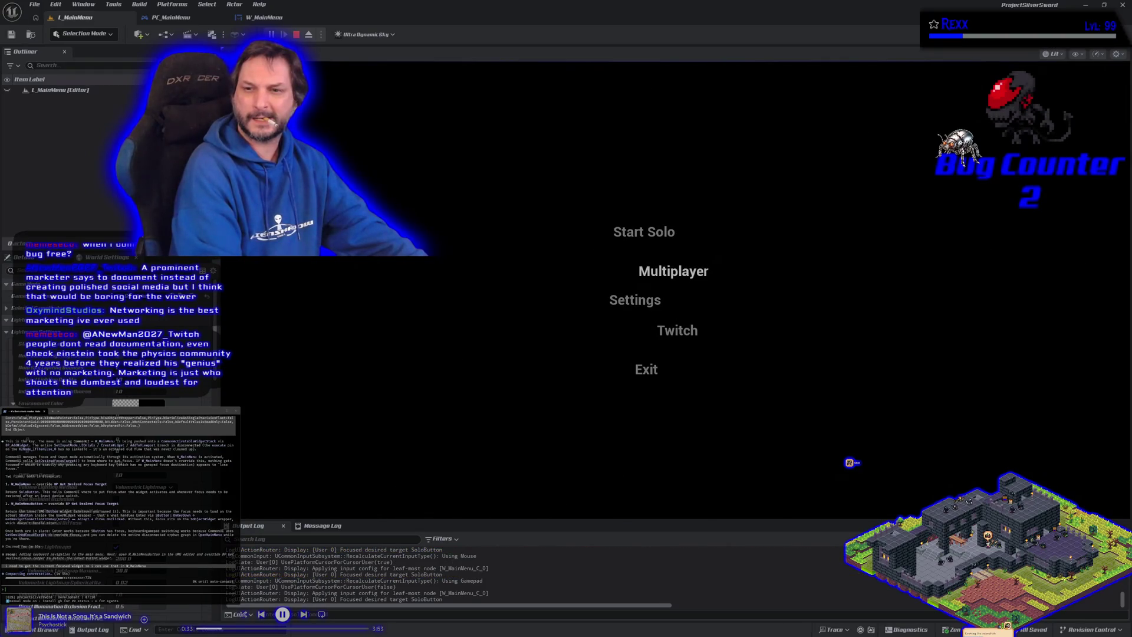
key(Down)
key(Down)
key(Up)
key(Up)
key(Up)
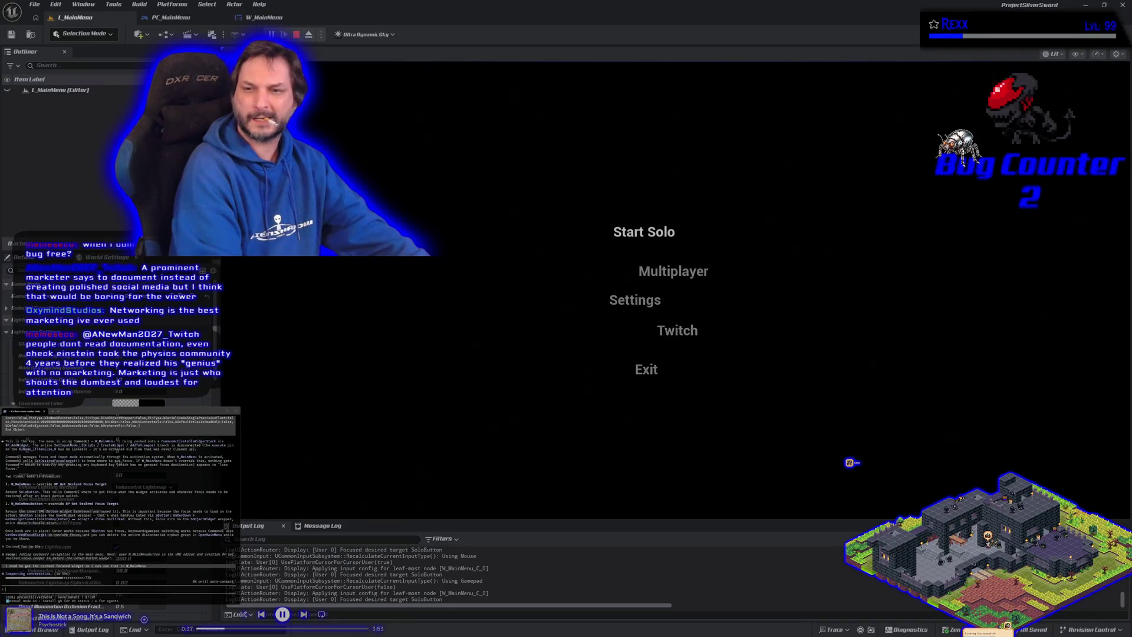
key(Down)
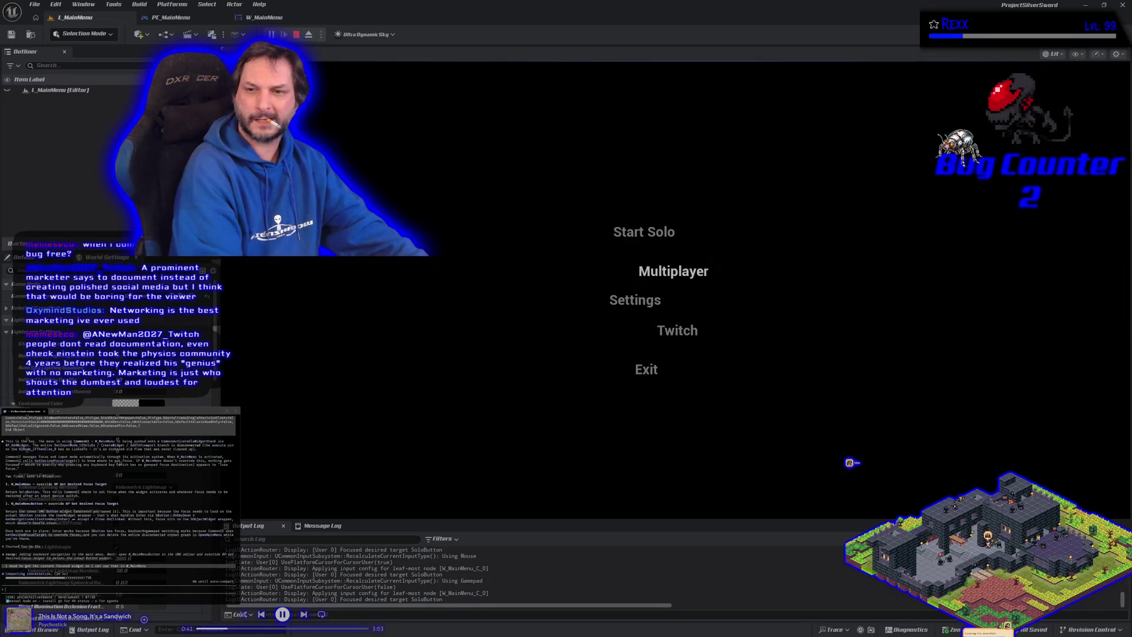
key(Down)
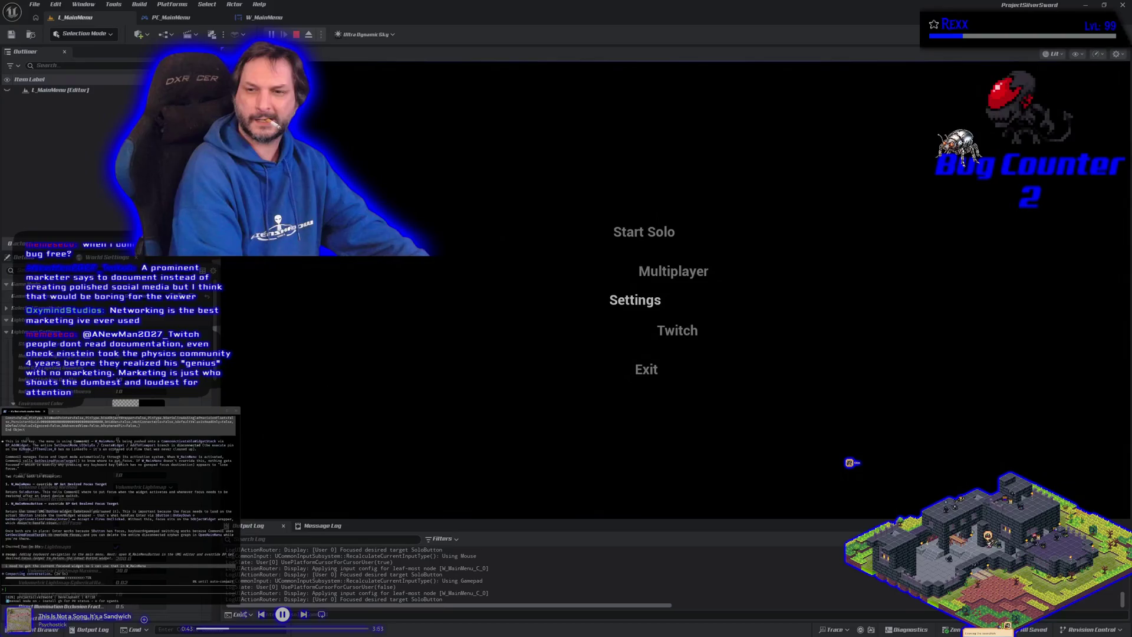
key(Up)
key(Up)
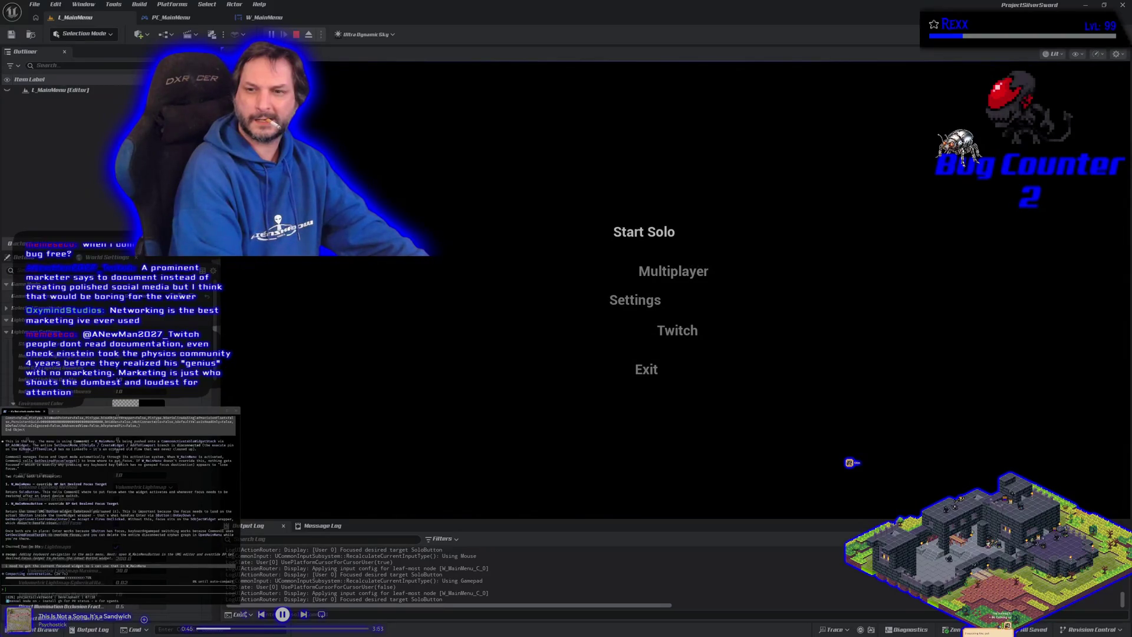
key(Down)
key(Escape)
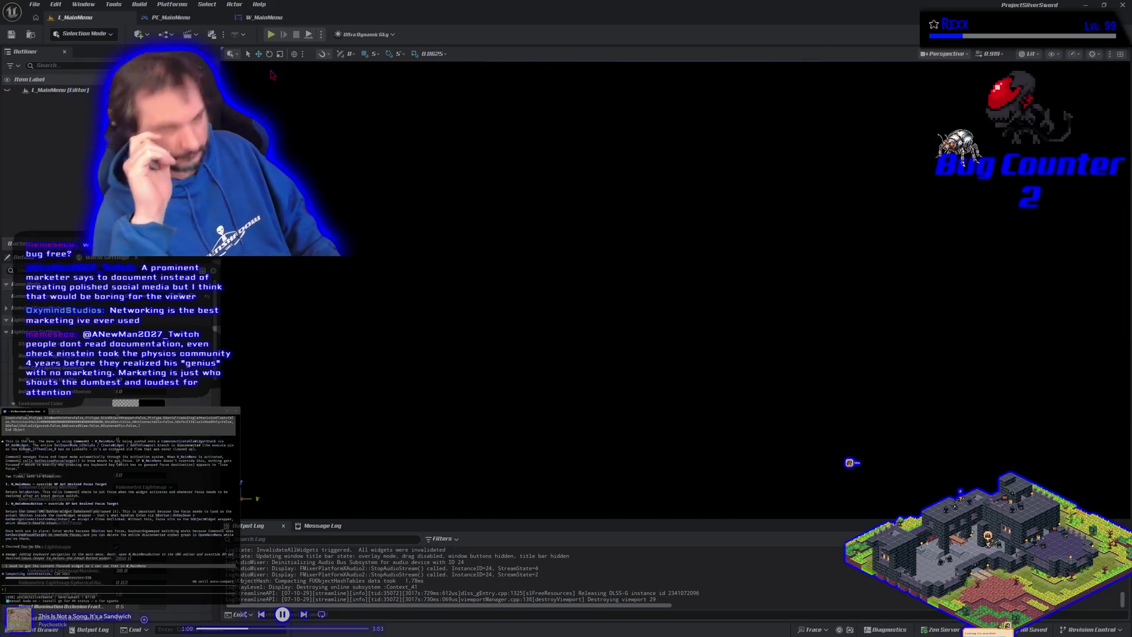
Review W_MainMenu's focus nodes and BP_OnInputMethodChanged, then play L_MainMenu to test the menu.
click(285, 21)
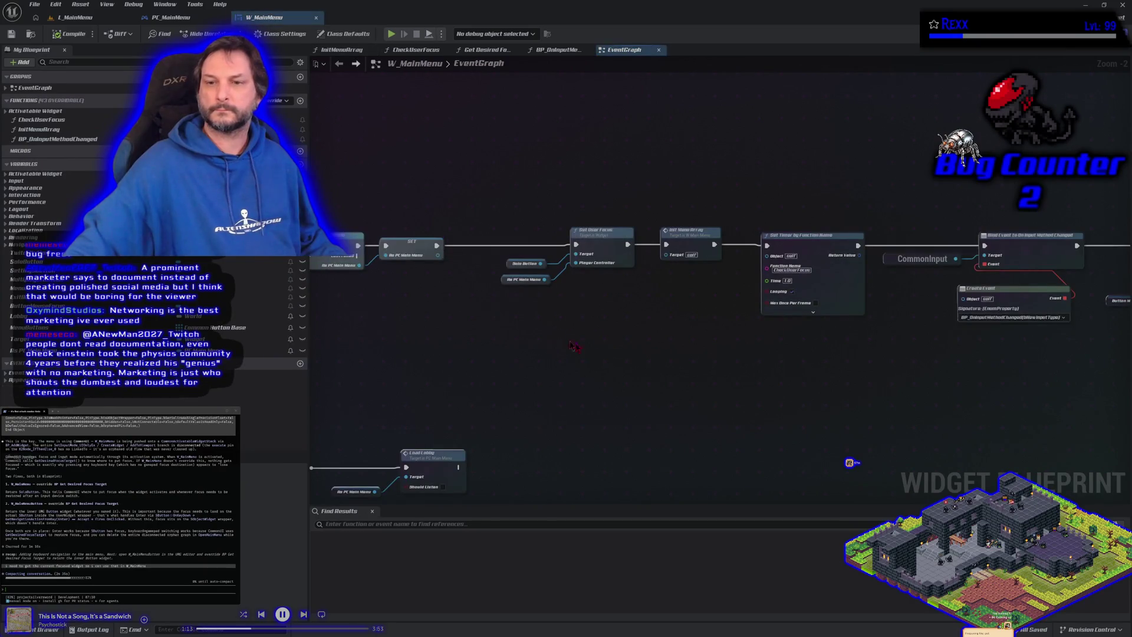
drag(754, 381, 429, 341)
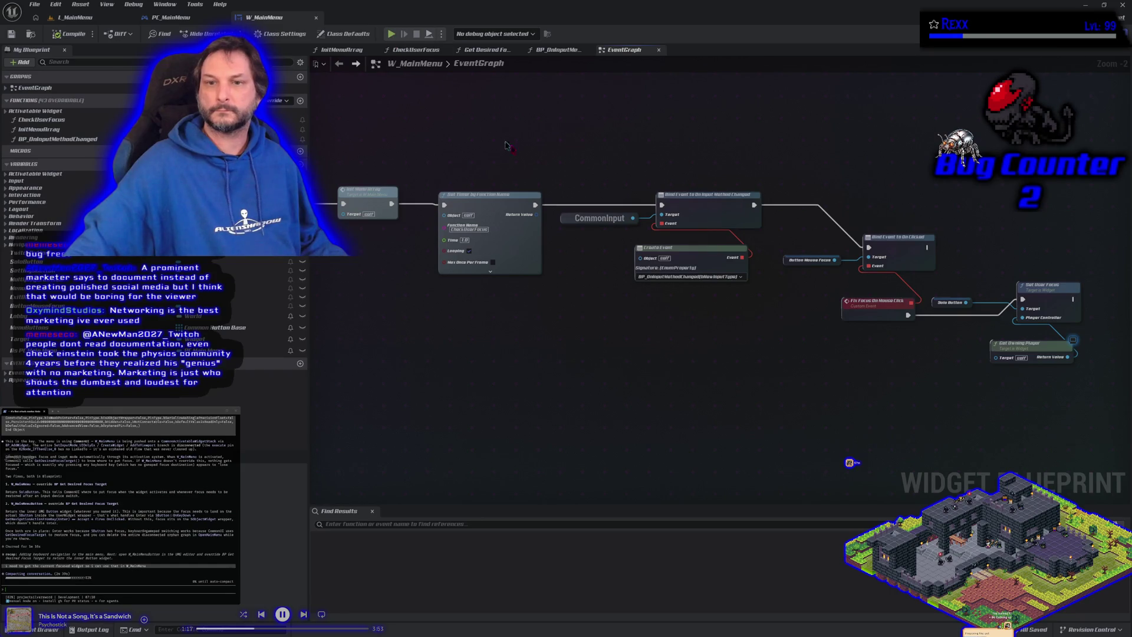
click(558, 50)
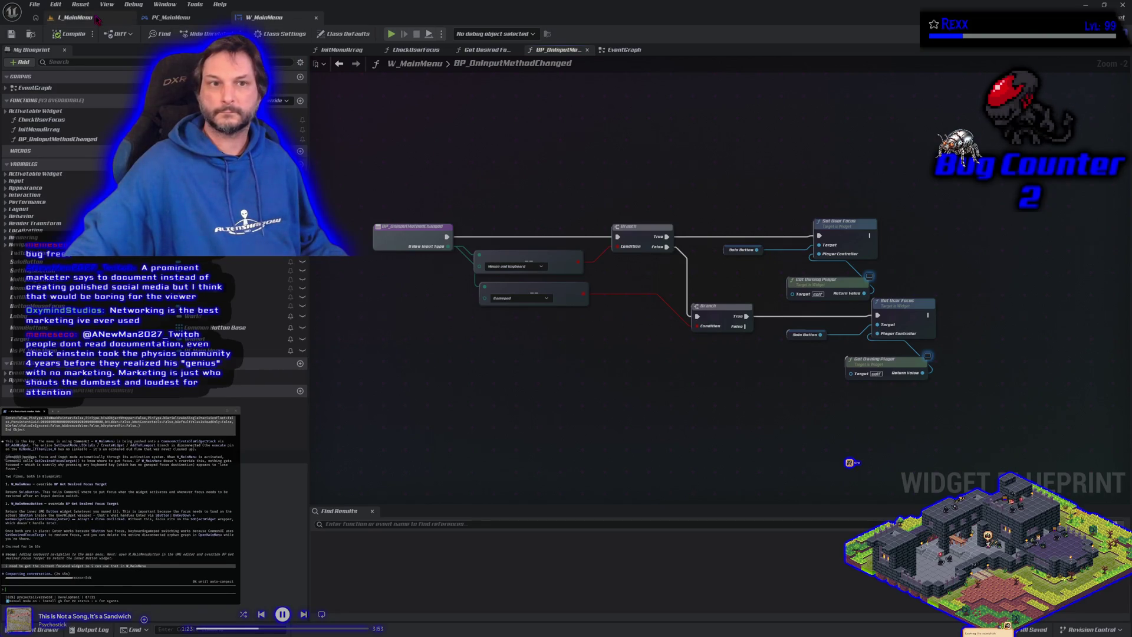
click(75, 17)
click(271, 34)
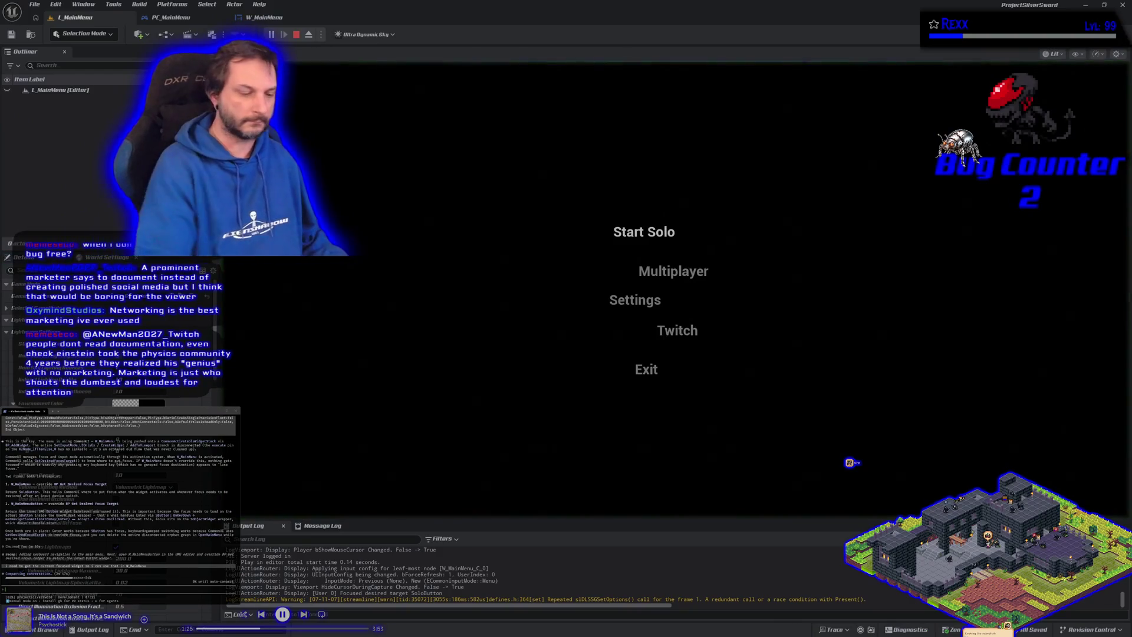
key(Down)
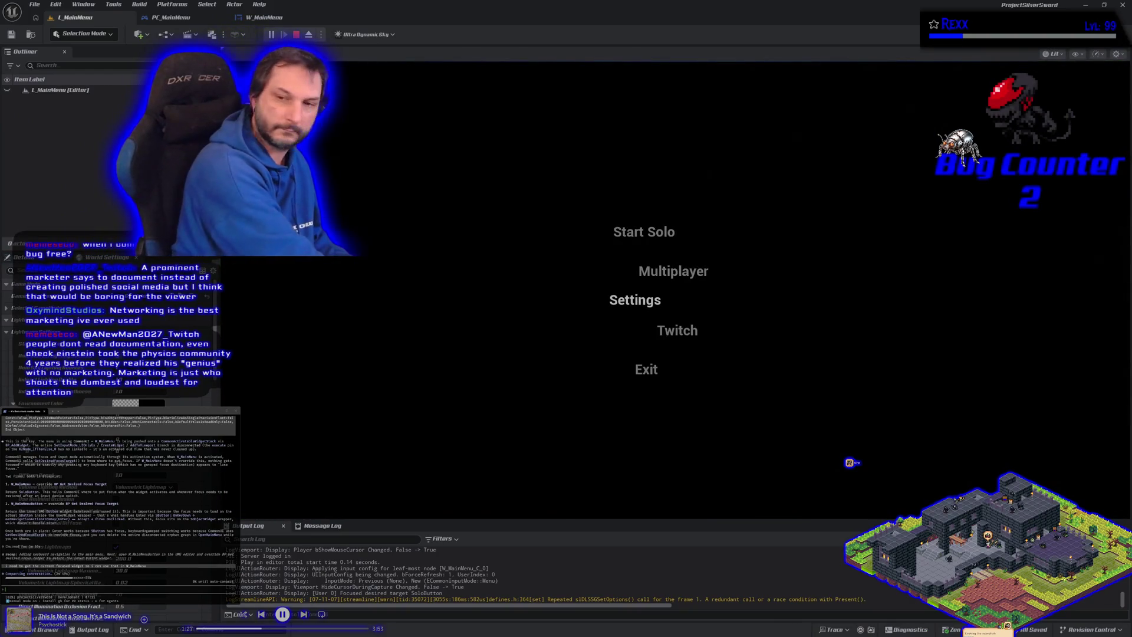
key(Up)
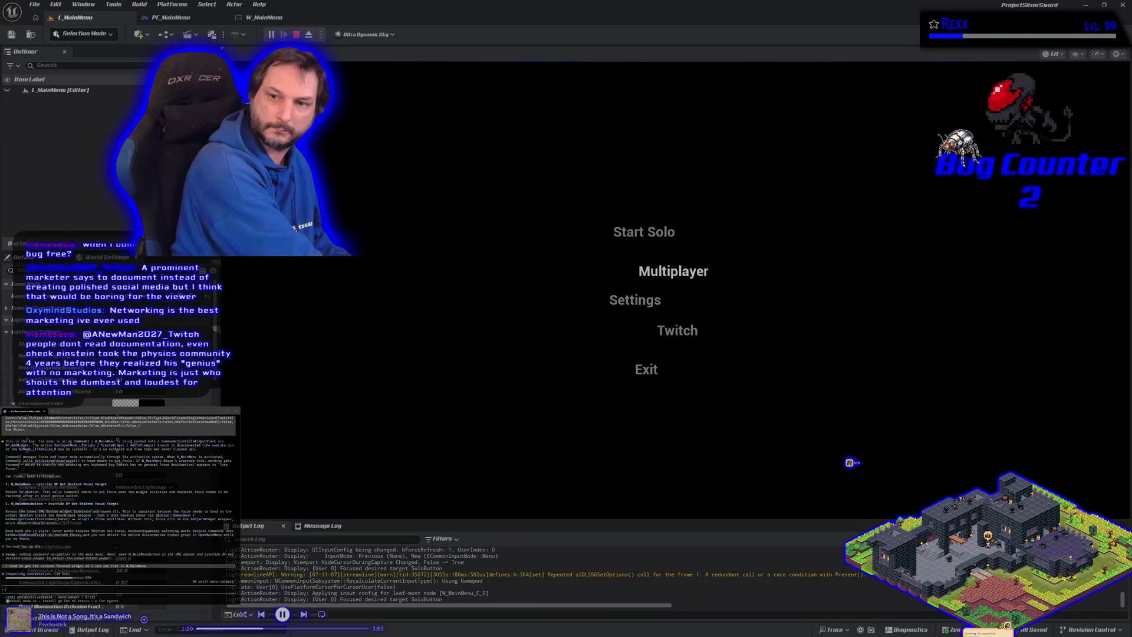
key(Down)
key(Up)
key(Up)
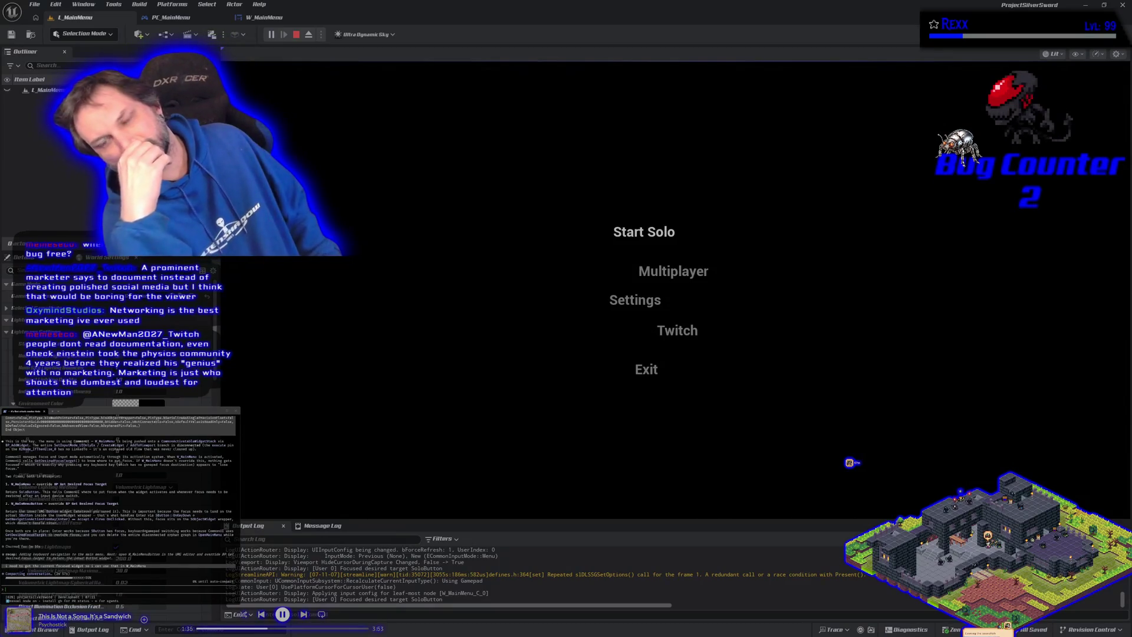
key(Down)
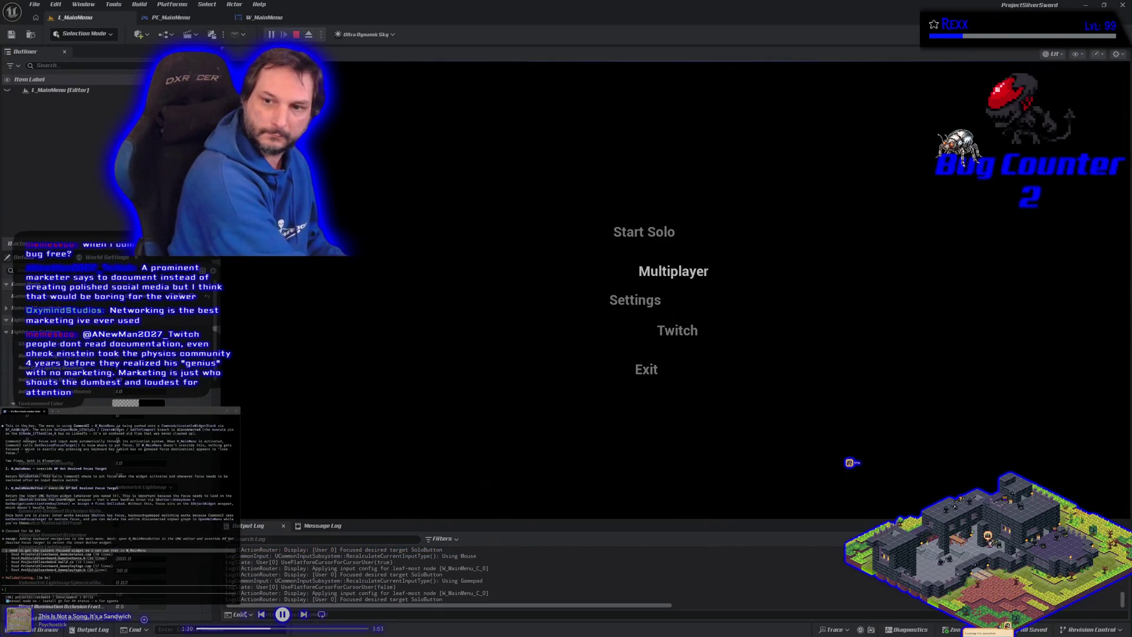
key(Down)
key(Down)
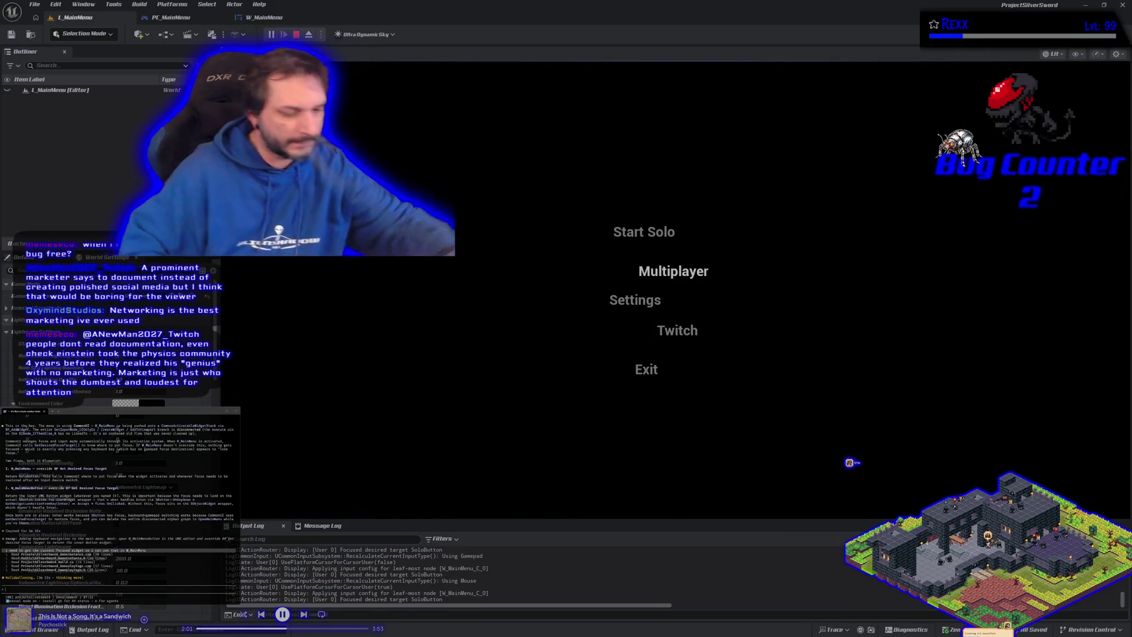
key(Down)
key(Down)
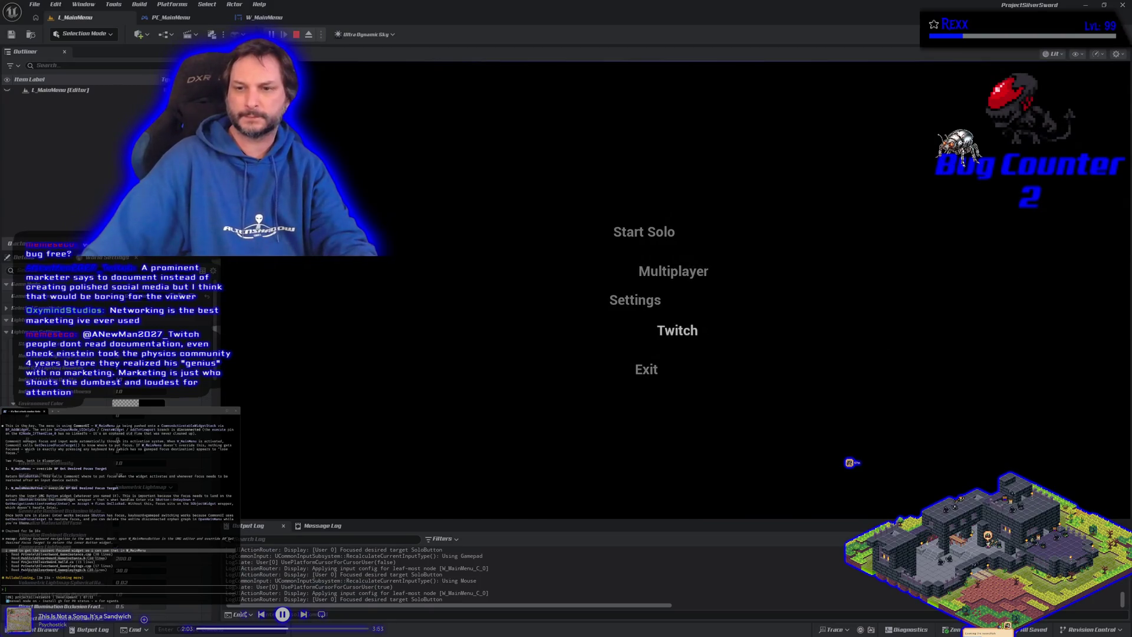
key(Up)
key(Up)
key(Up)
key(Down)
key(Down)
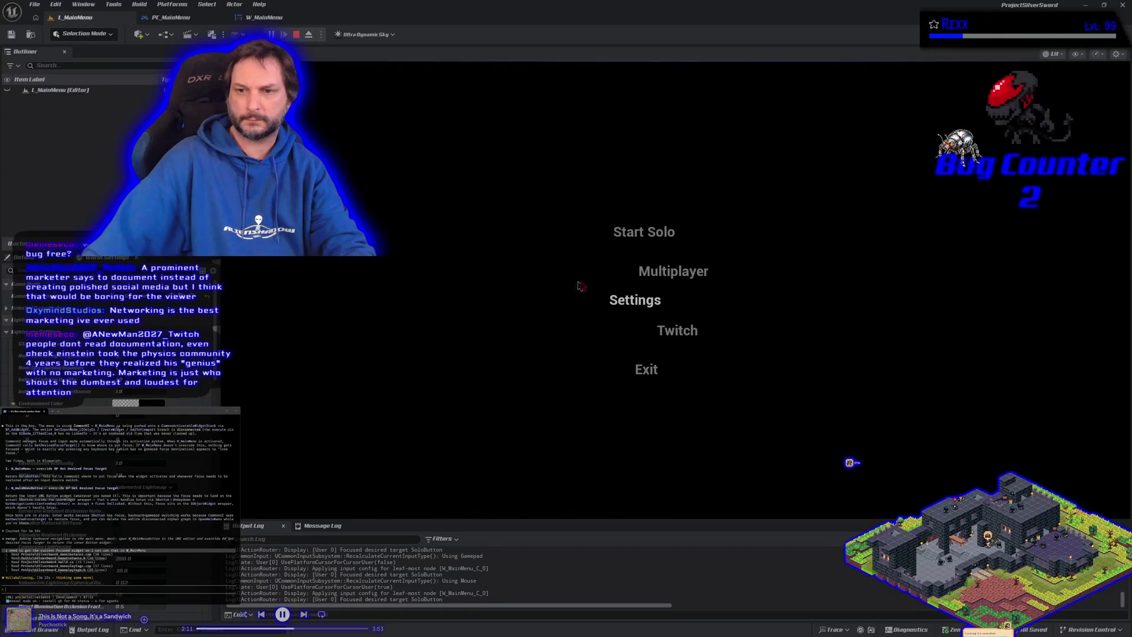
key(Down)
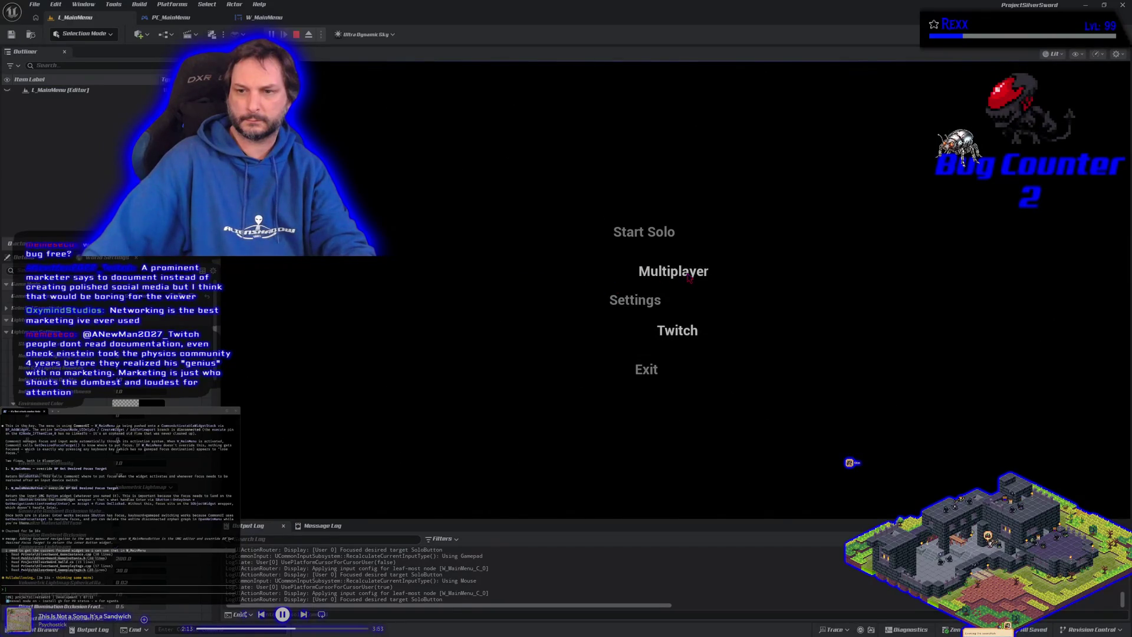
key(Down)
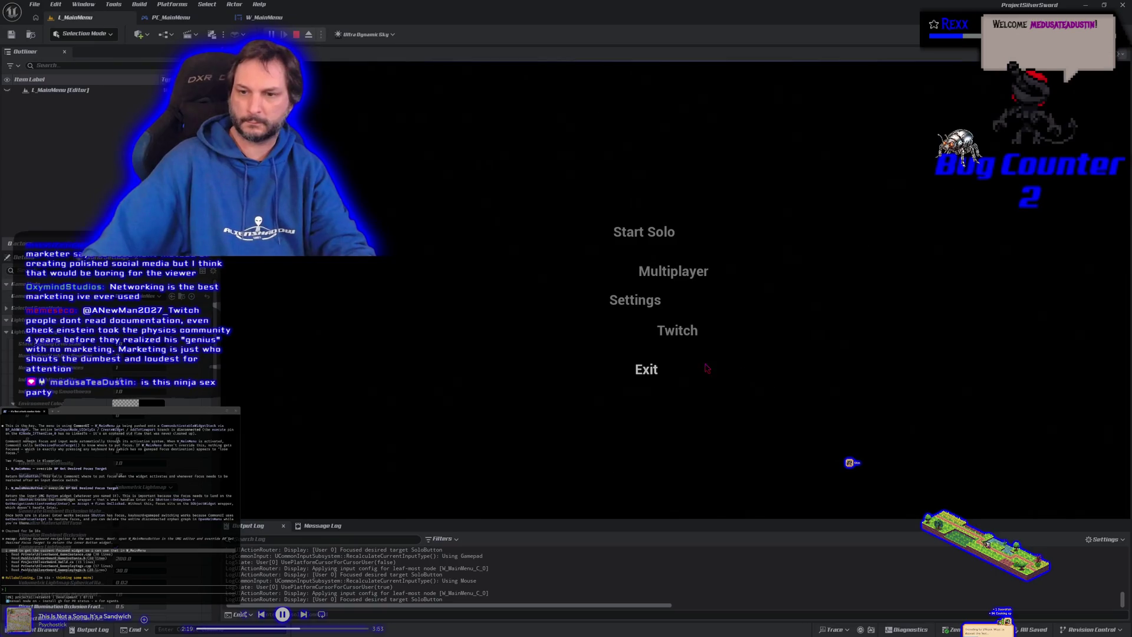
click(649, 370)
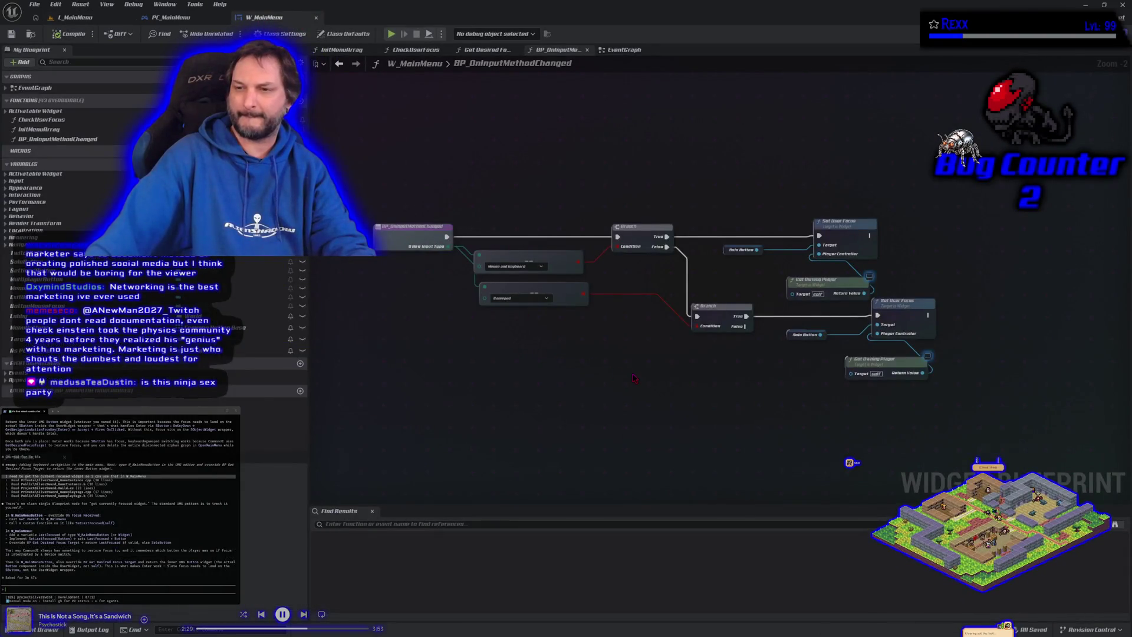
Inspect the focus-setting nodes in W_MainMenu's BP_OnInputMethodChanged function.
scroll(540, 358, up, 2)
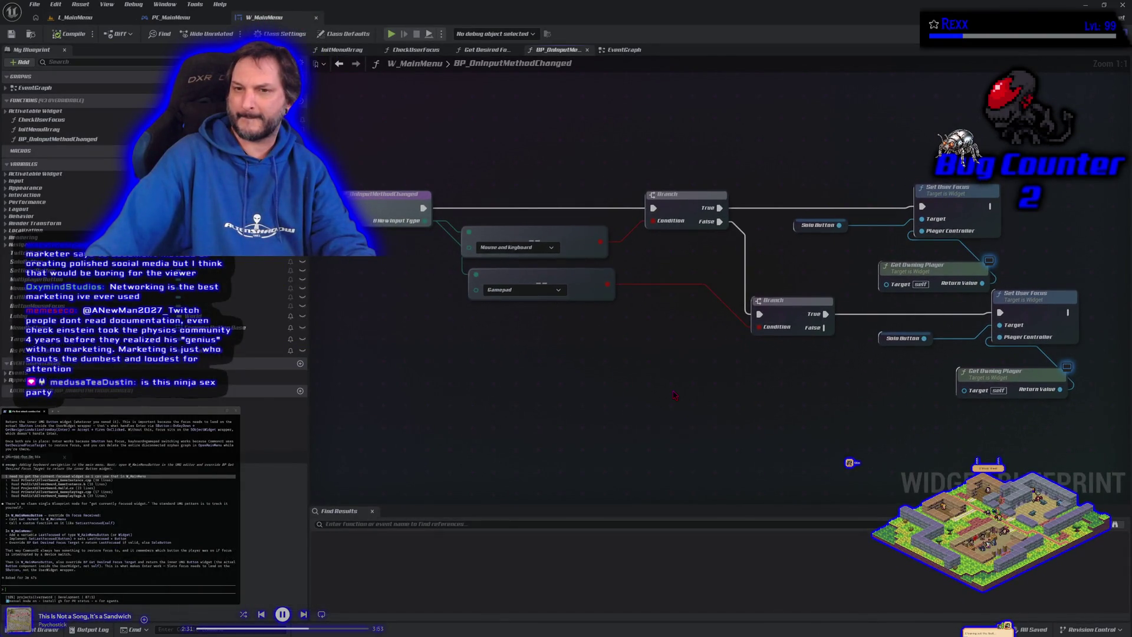
mouse_move(784, 204)
mouse_down()
mouse_move(896, 330)
mouse_move(1003, 413)
mouse_move(993, 458)
mouse_up()
click(969, 452)
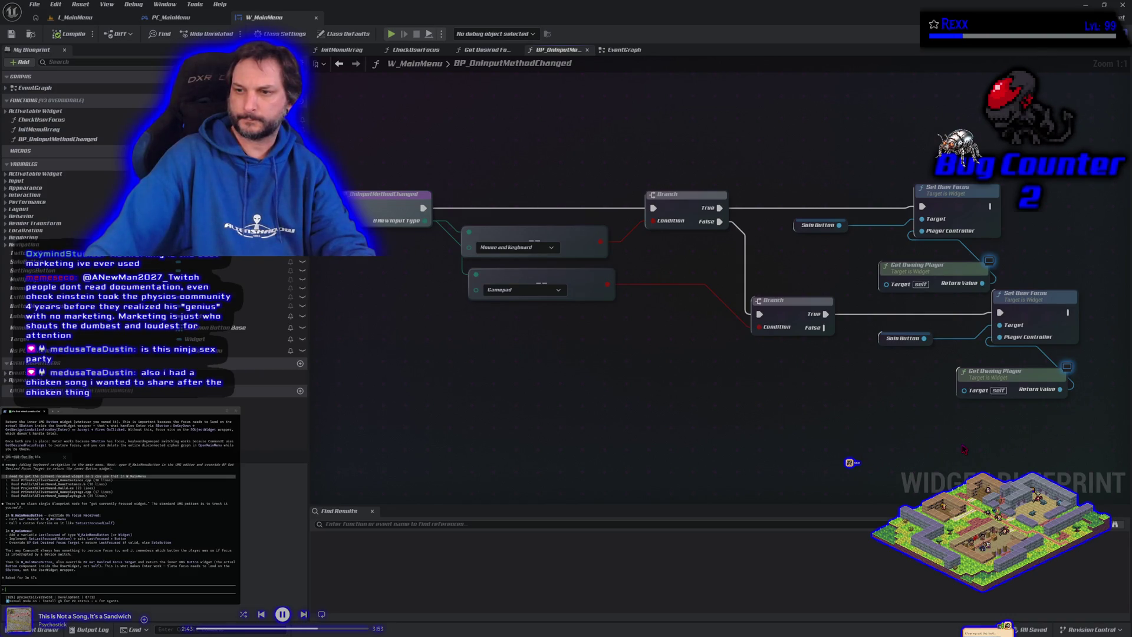
scroll(813, 410, down, 1)
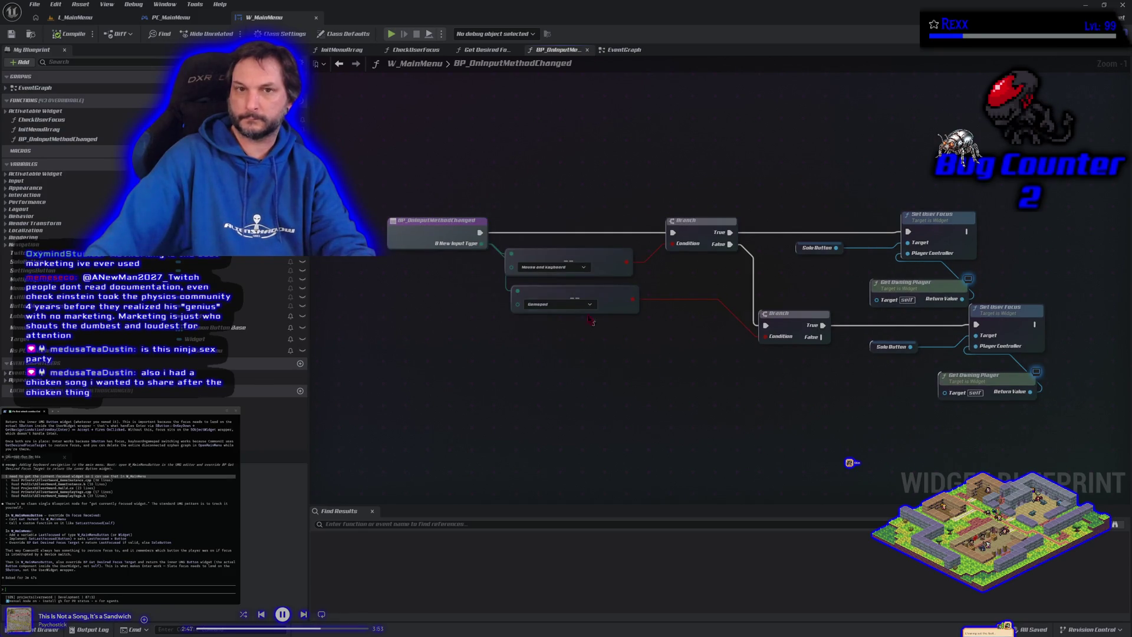
Compare with PC_MainMenu's OpenMainMenu graph, then centre the focus logic in W_MainMenu's EventGraph.
click(176, 17)
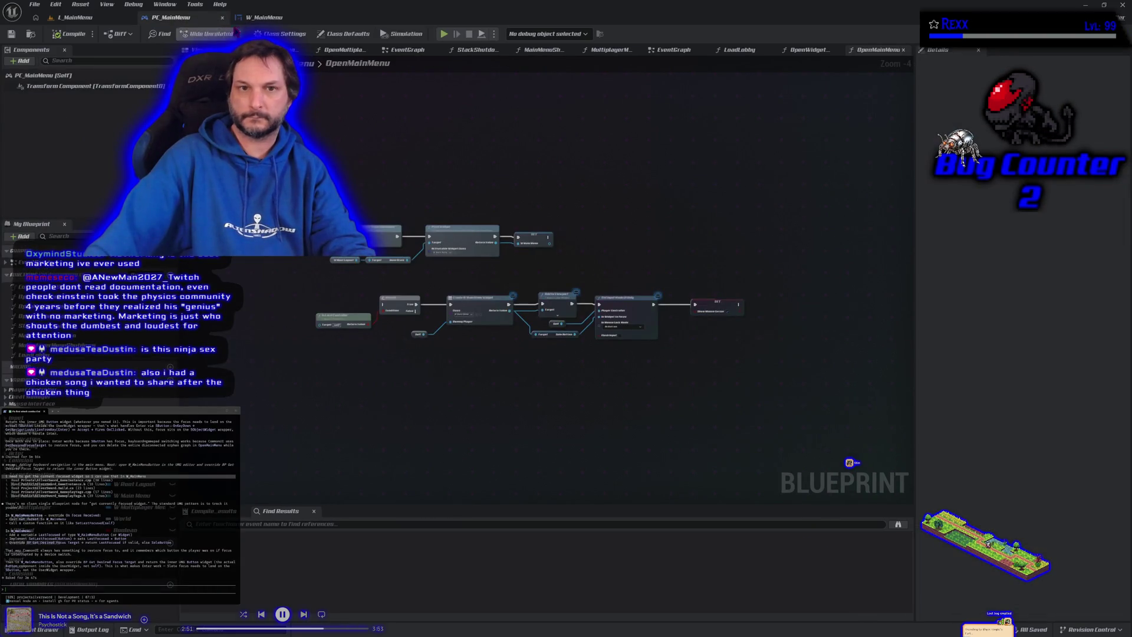
click(262, 18)
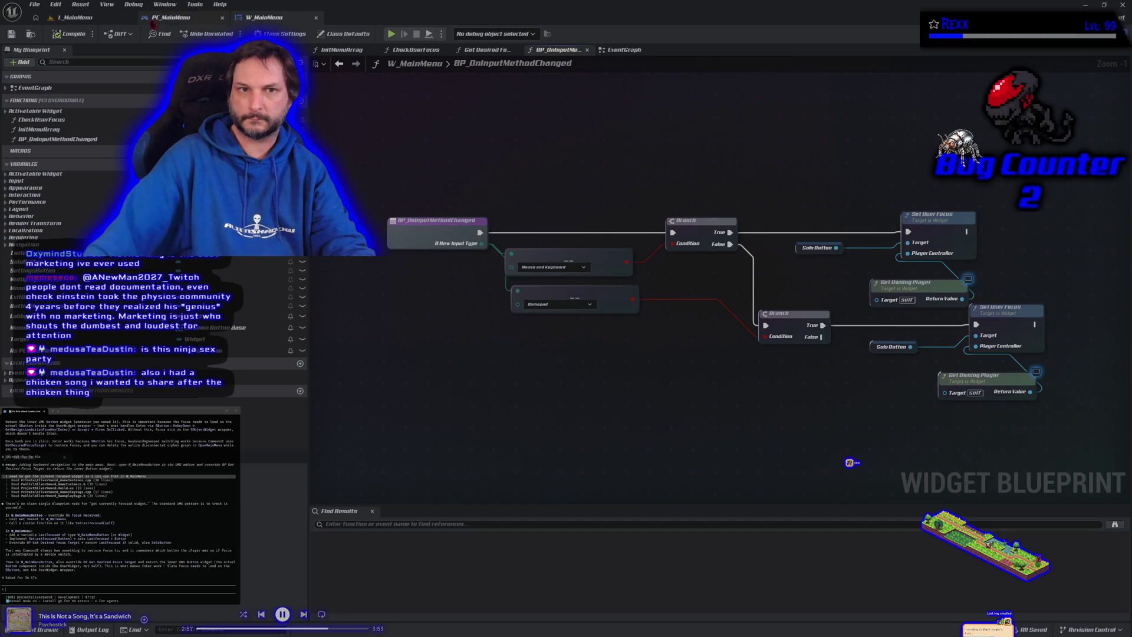
click(177, 18)
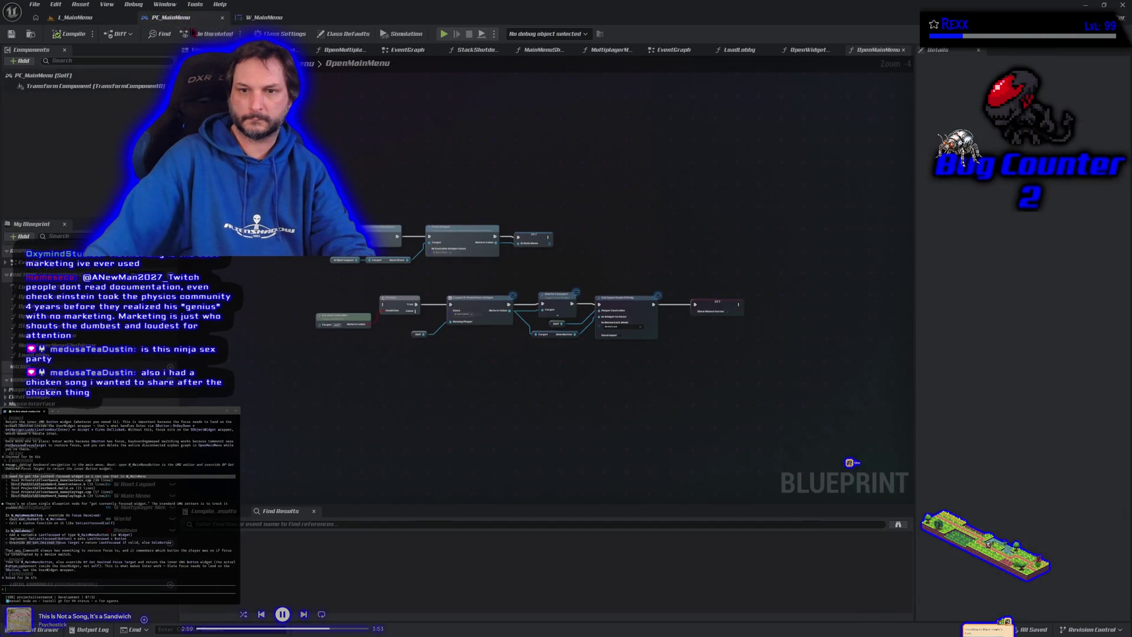
scroll(302, 266, up, 3)
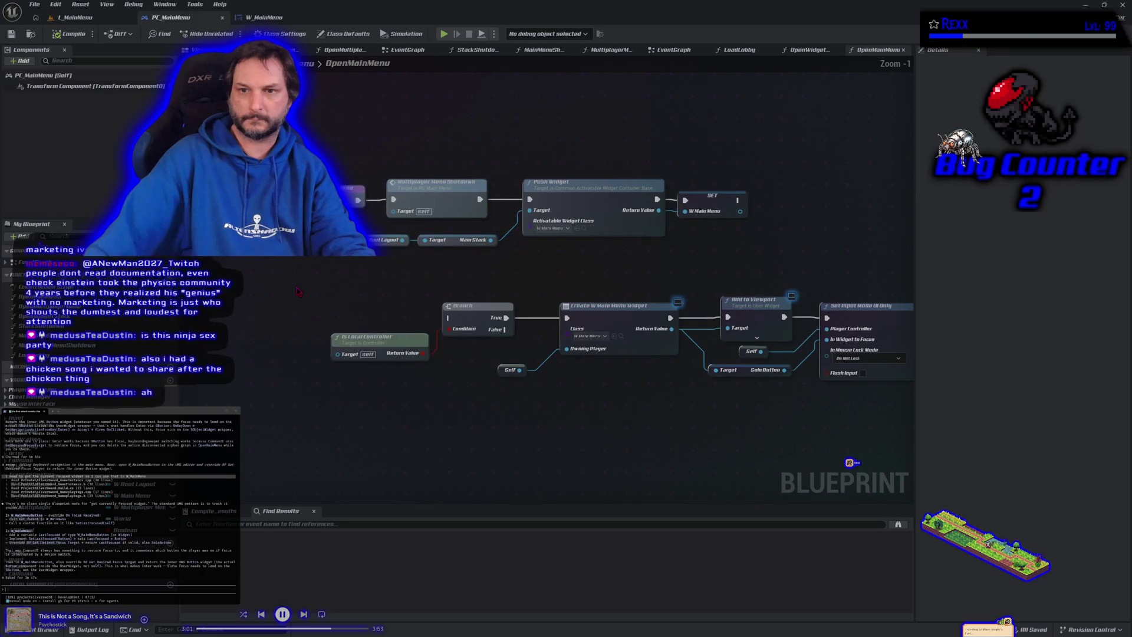
click(266, 18)
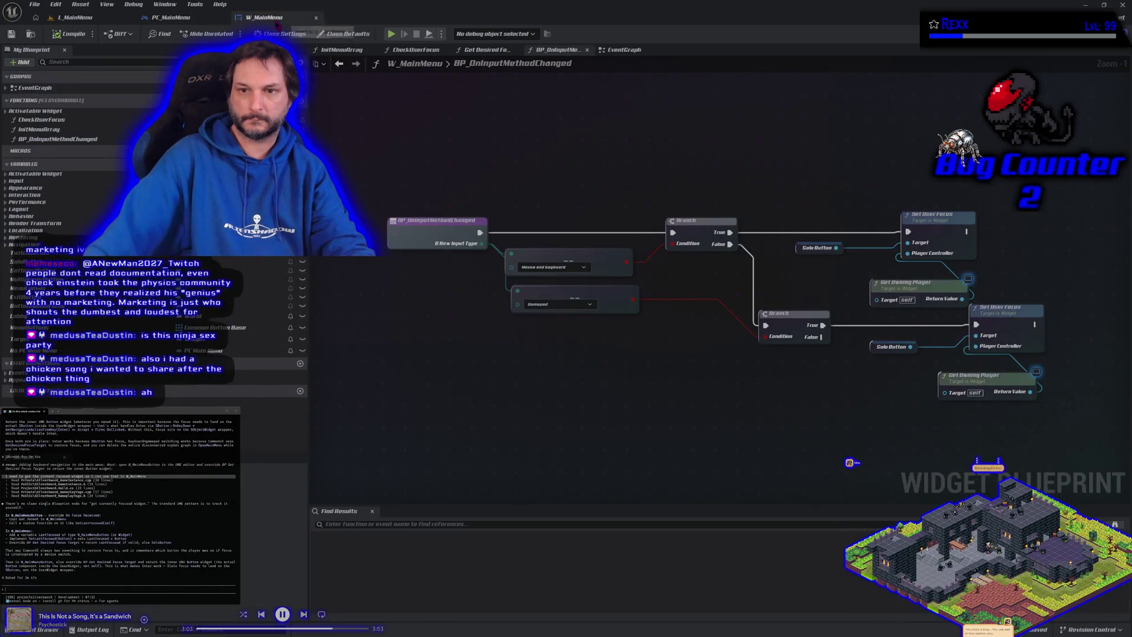
click(619, 49)
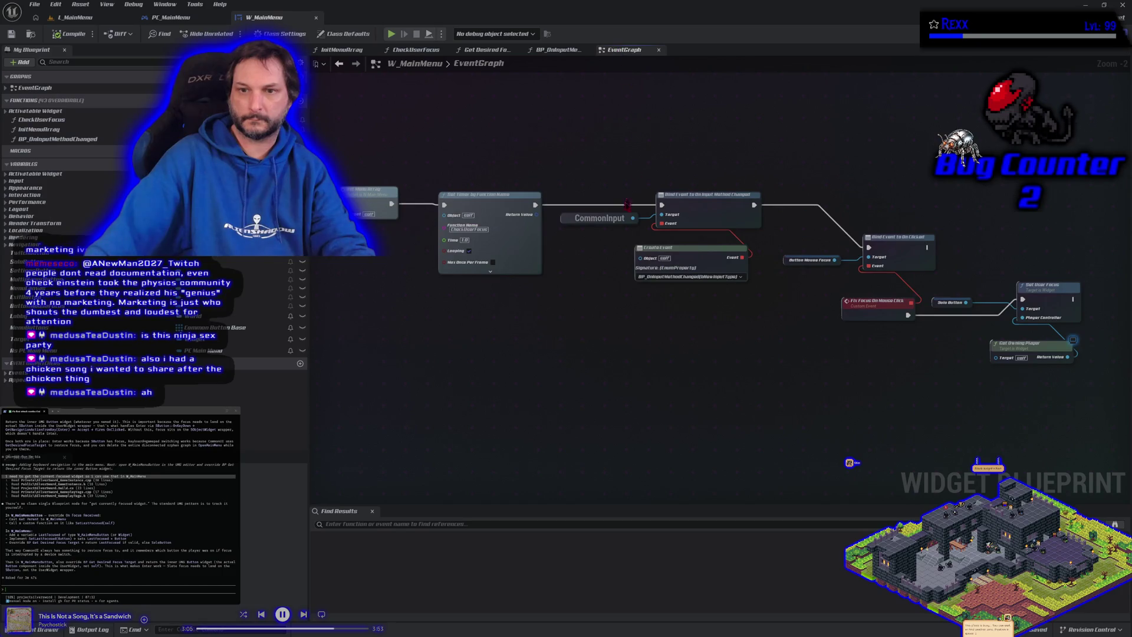
mouse_move(763, 411)
mouse_down()
mouse_move(649, 391)
mouse_move(588, 400)
mouse_up()
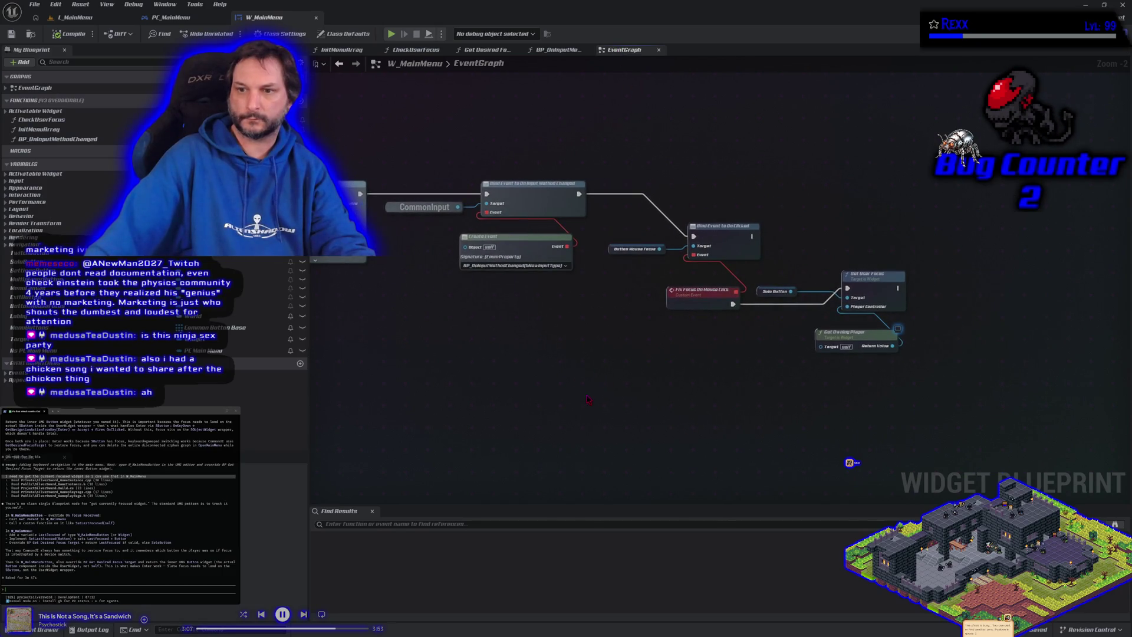
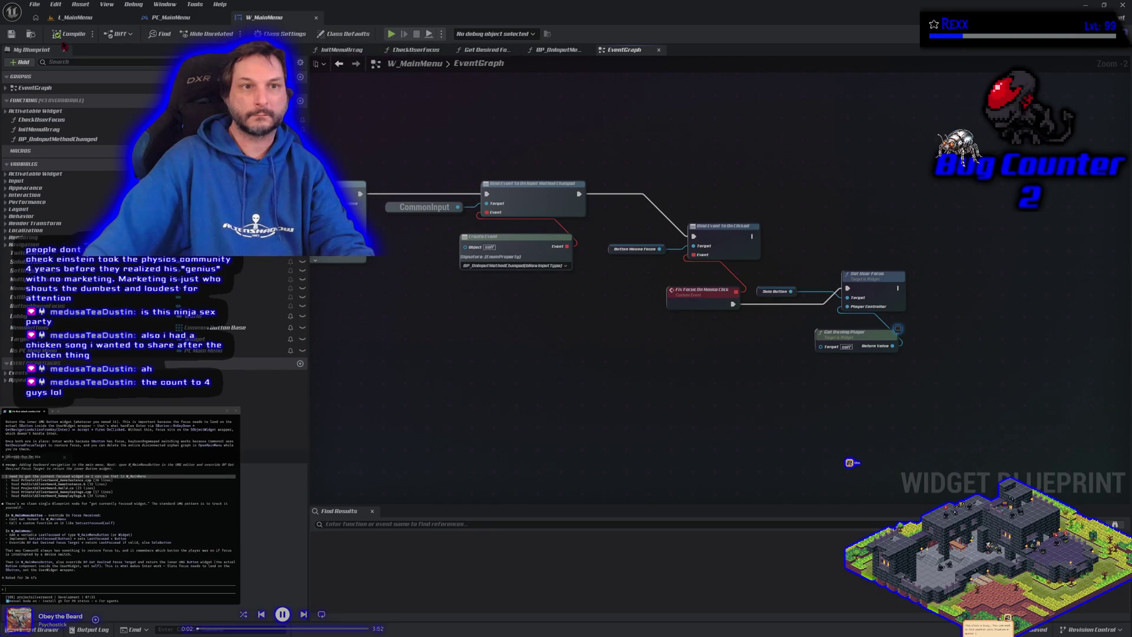
Open W_MainMenuButton in Graph view, survey its focus and selection events, and list overridable functions.
key(ctrl+space)
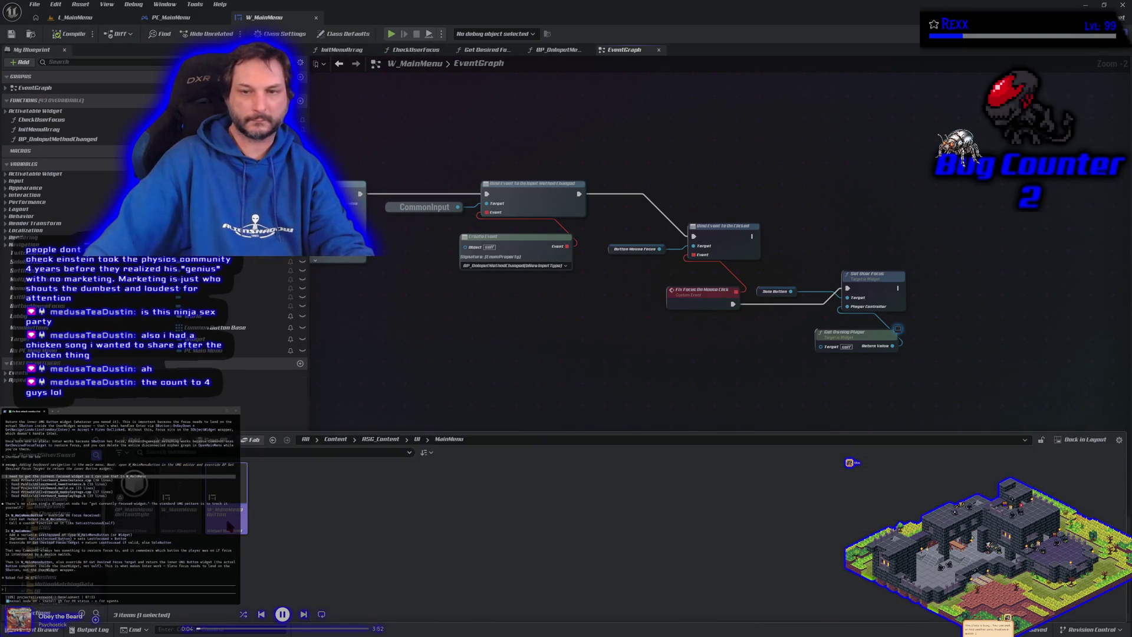
double_click(224, 510)
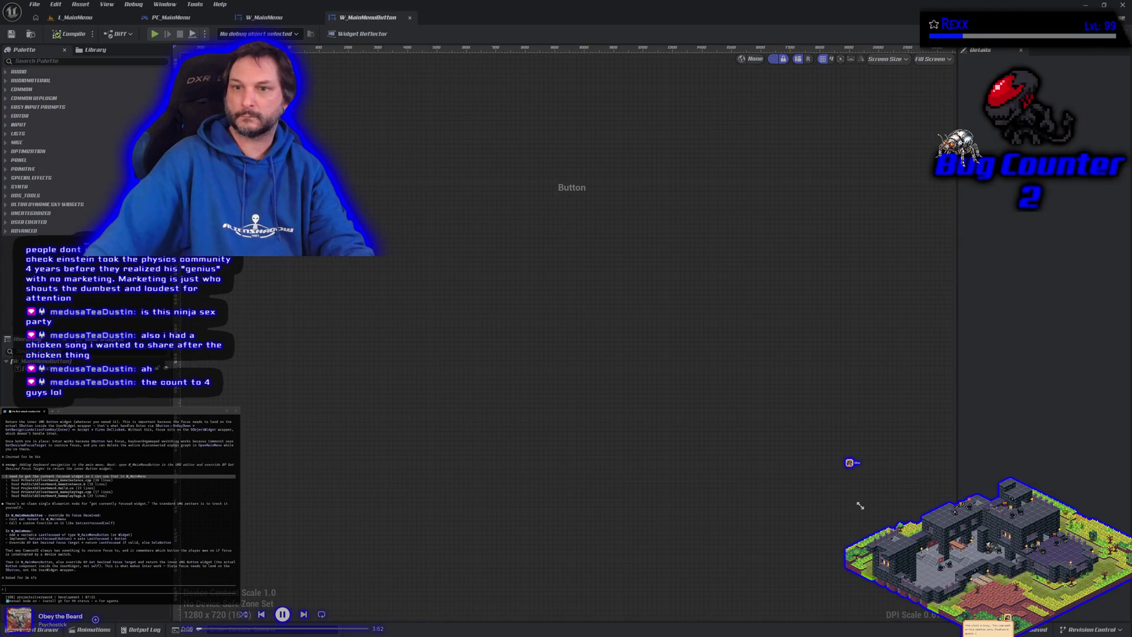
click(1113, 33)
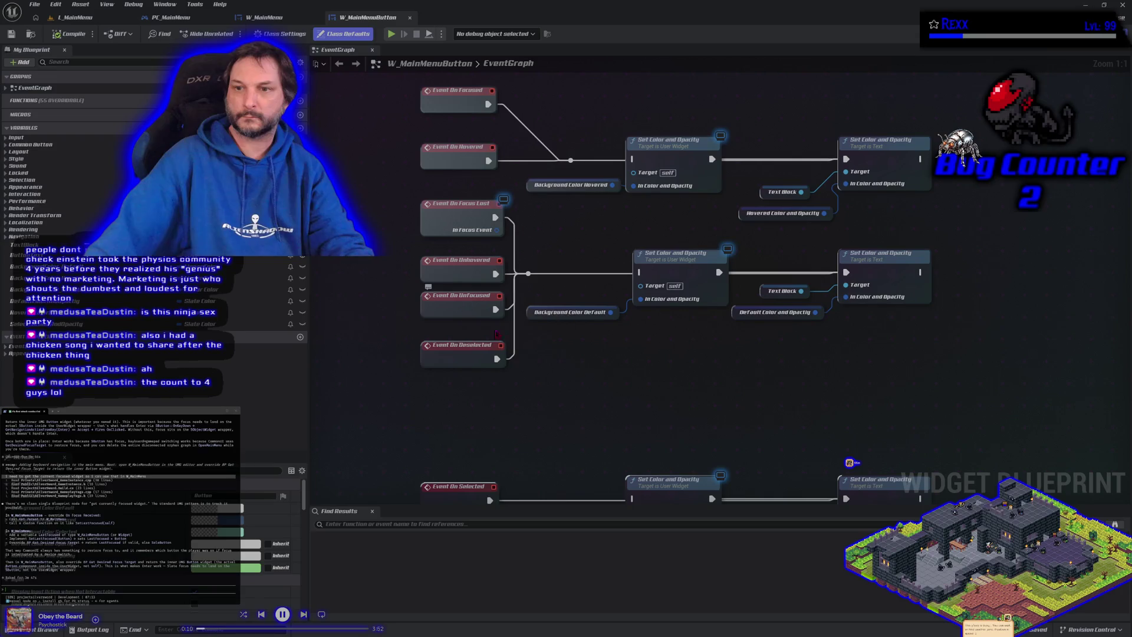
mouse_move(599, 380)
mouse_down()
mouse_move(589, 405)
mouse_move(617, 603)
mouse_up()
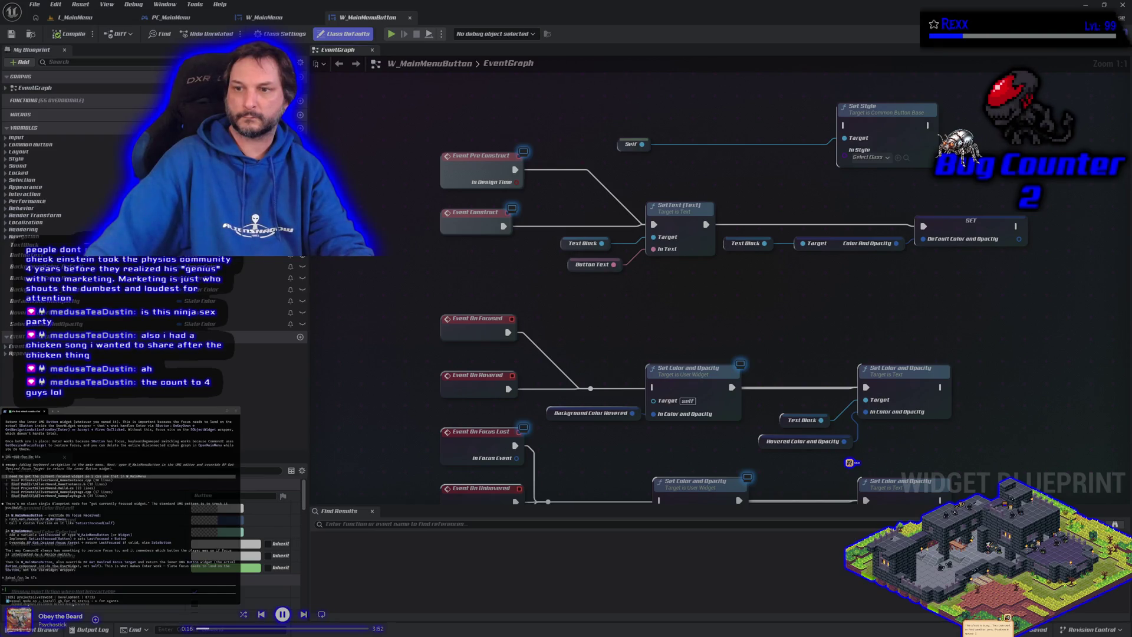
mouse_move(617, 603)
mouse_down()
mouse_move(575, 244)
mouse_move(554, 194)
mouse_move(592, 273)
mouse_up()
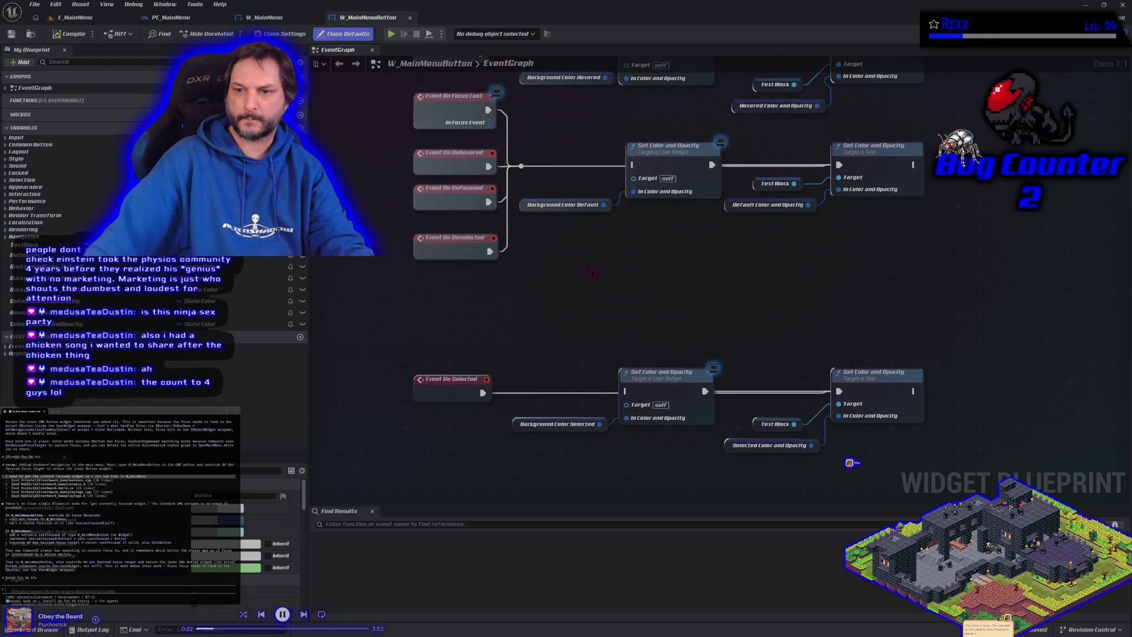
drag(592, 272, 649, 534)
mouse_move(547, 585)
mouse_down()
mouse_move(520, 489)
mouse_move(501, 243)
mouse_up()
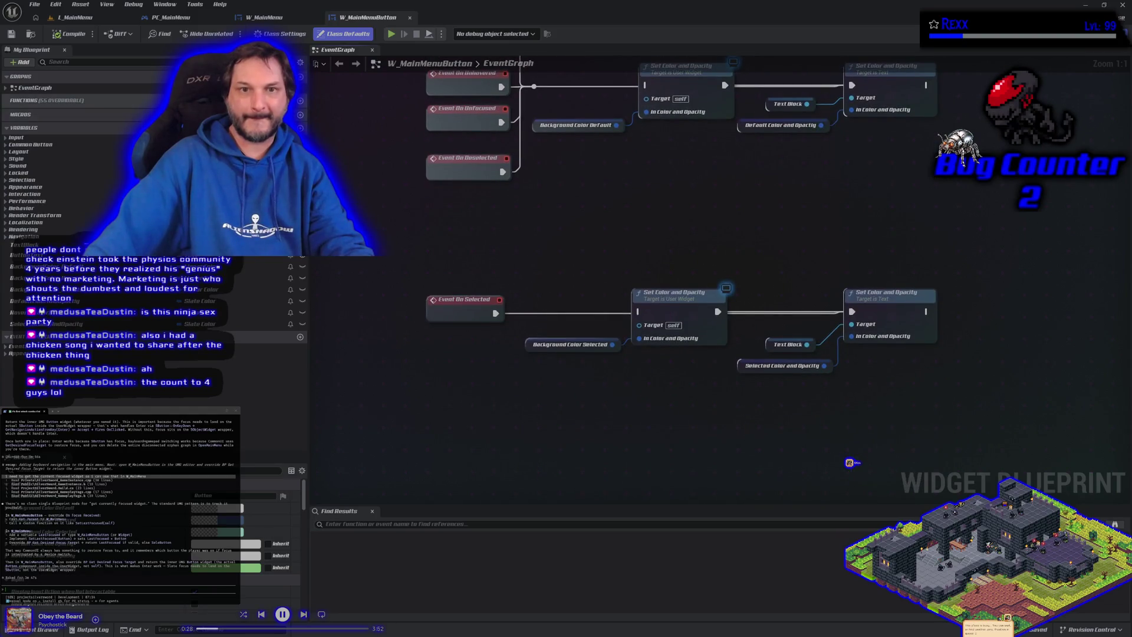
click(283, 100)
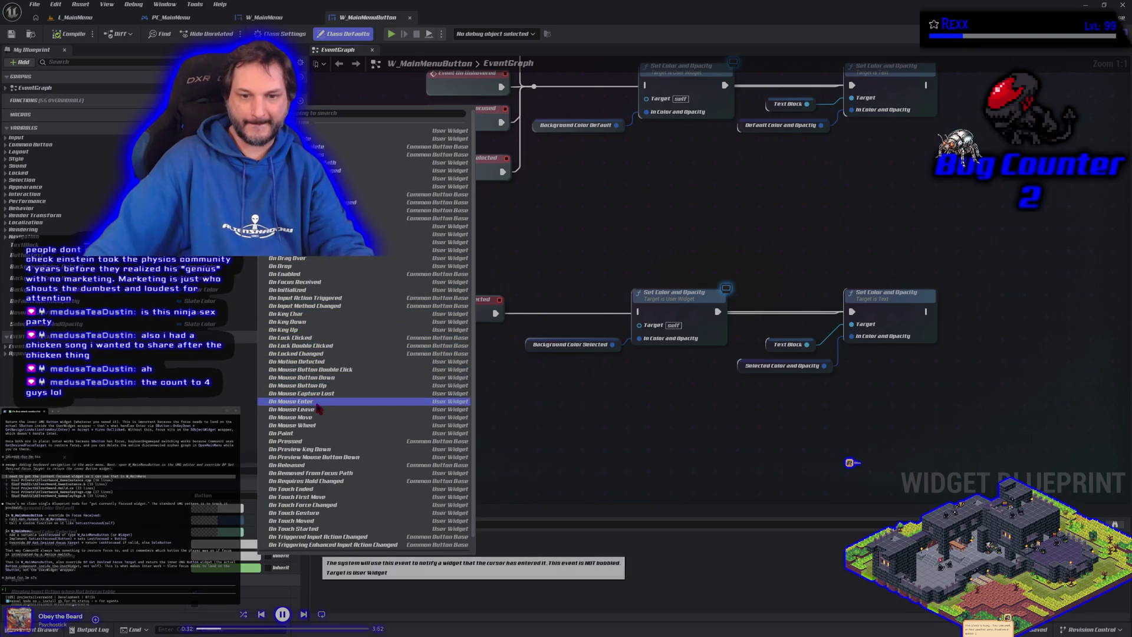
Override On Focus Received in W_MainMenuButton and recentre its graph.
click(307, 282)
mouse_move(837, 277)
mouse_down()
mouse_move(730, 303)
mouse_move(572, 297)
mouse_move(718, 289)
mouse_up()
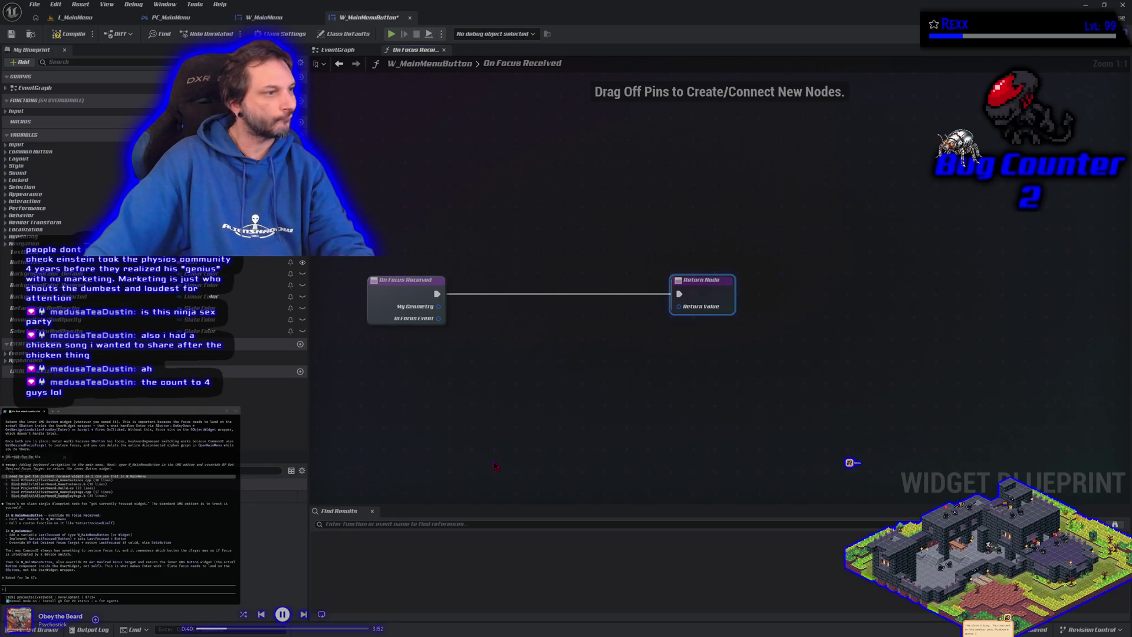
mouse_move(439, 322)
mouse_down()
mouse_move(466, 336)
mouse_move(652, 323)
mouse_move(678, 307)
mouse_move(615, 351)
mouse_up()
key(Escape)
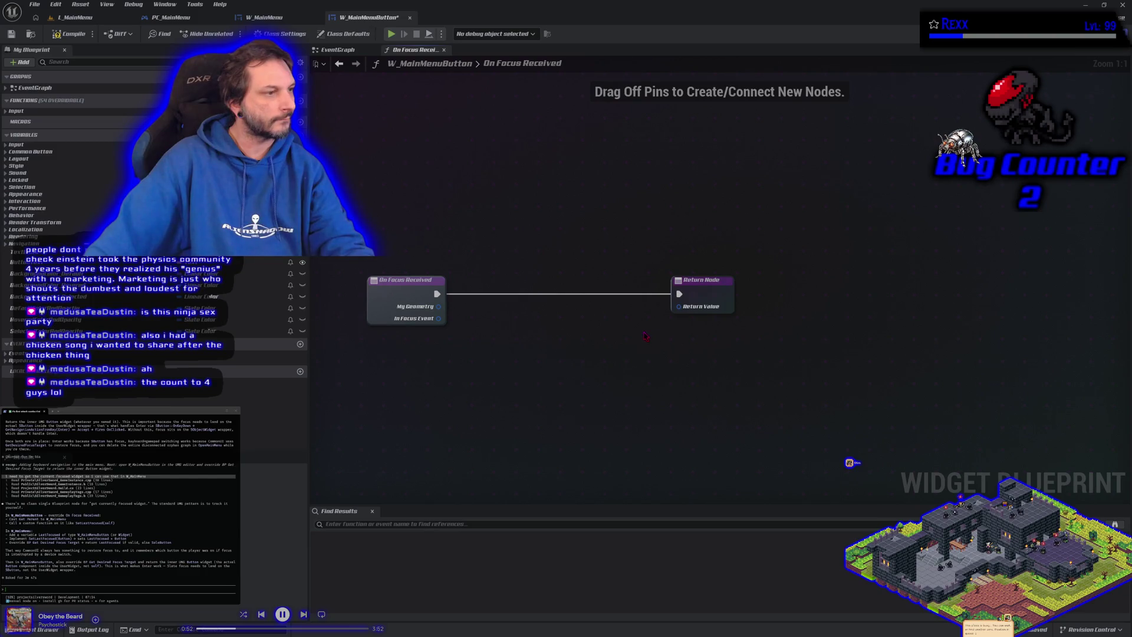
drag(437, 294, 467, 311)
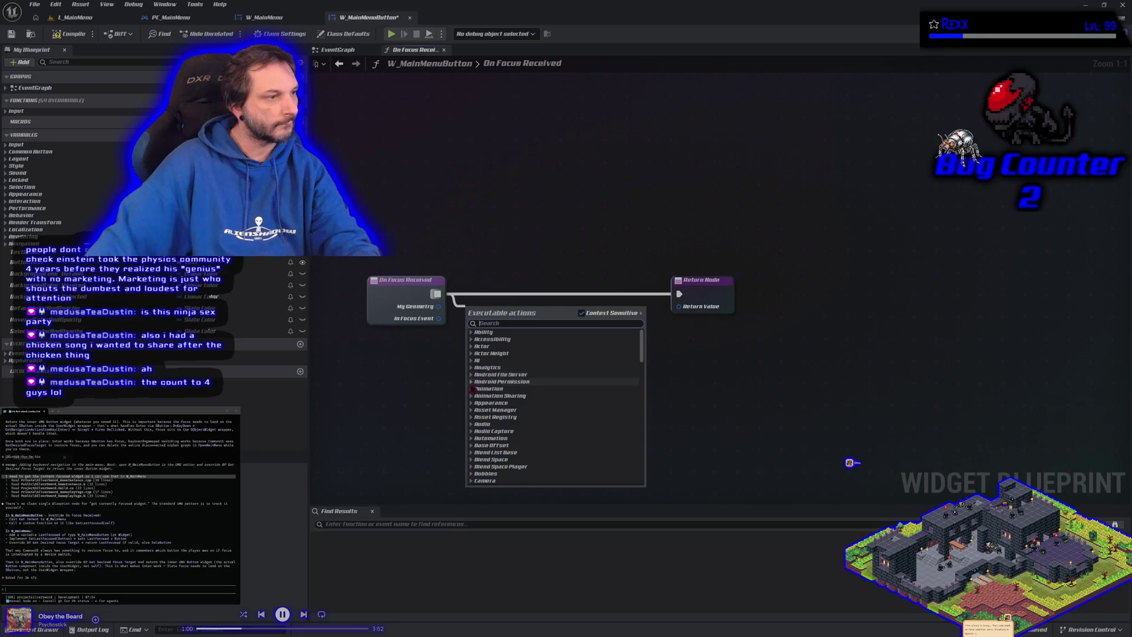
click(453, 417)
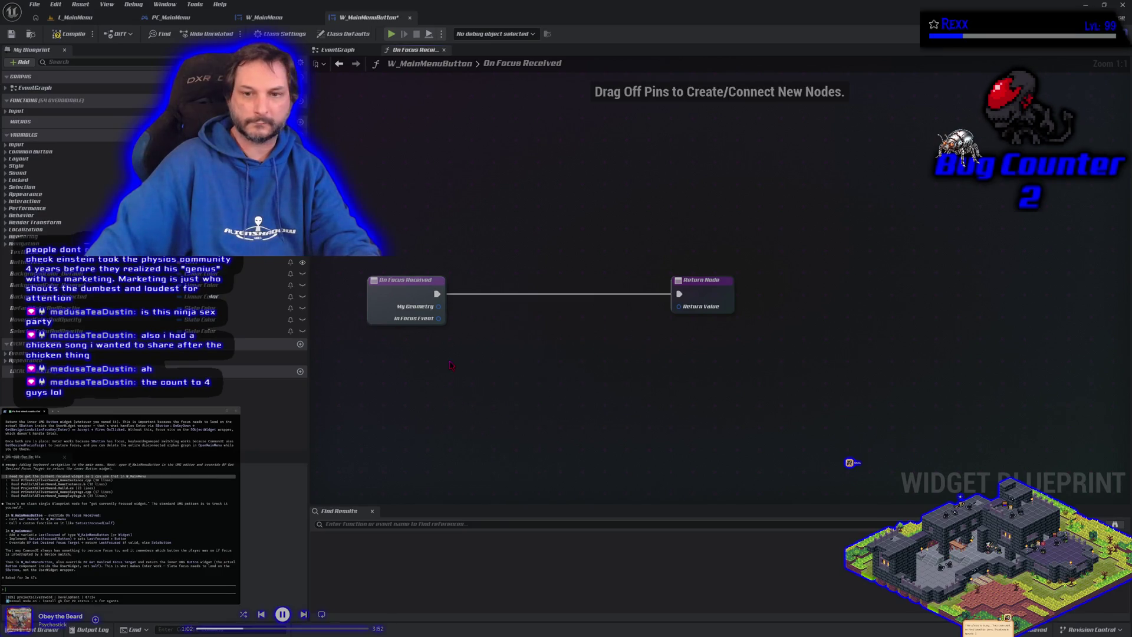
Add a Get Parent node to the On Focus Received graph.
right_click(452, 363)
text(get parent)
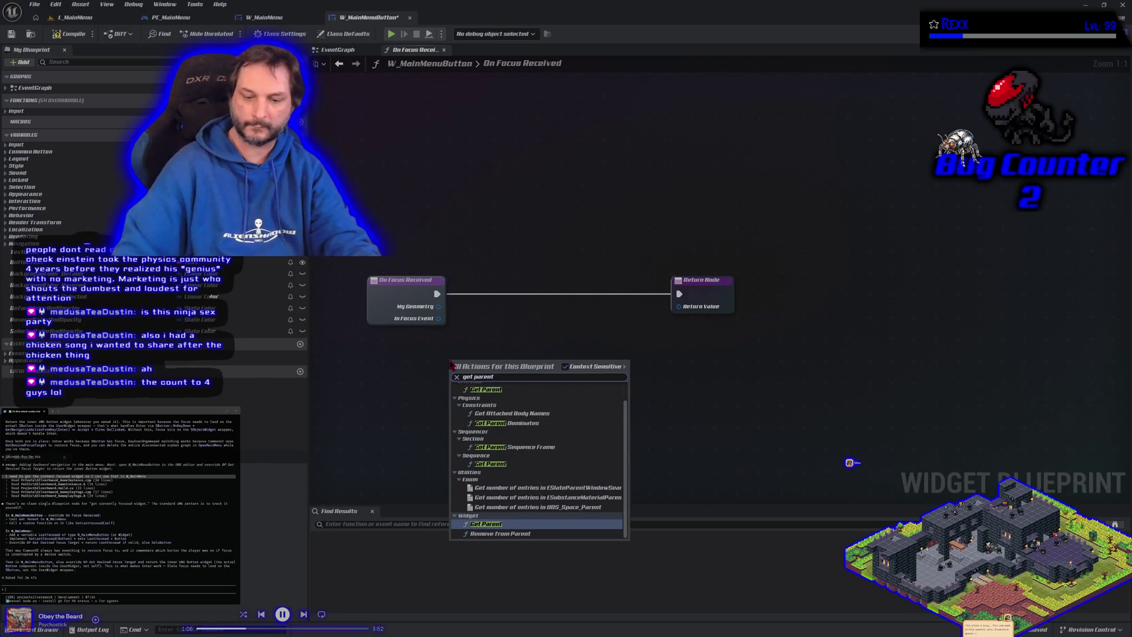
key(Return)
drag(484, 364, 488, 312)
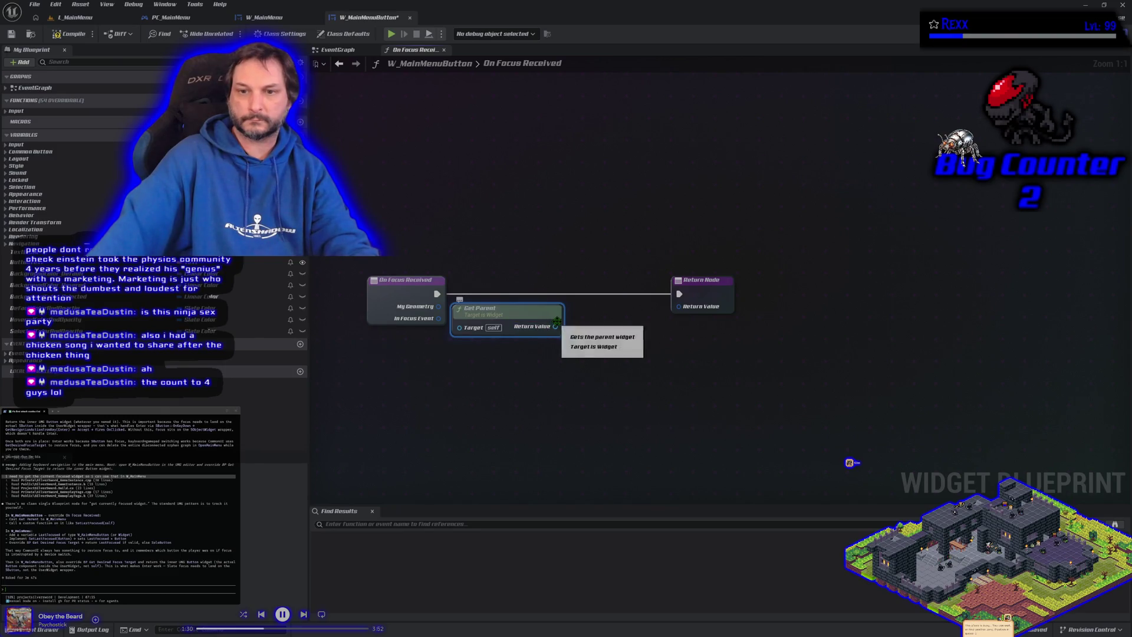
click(264, 17)
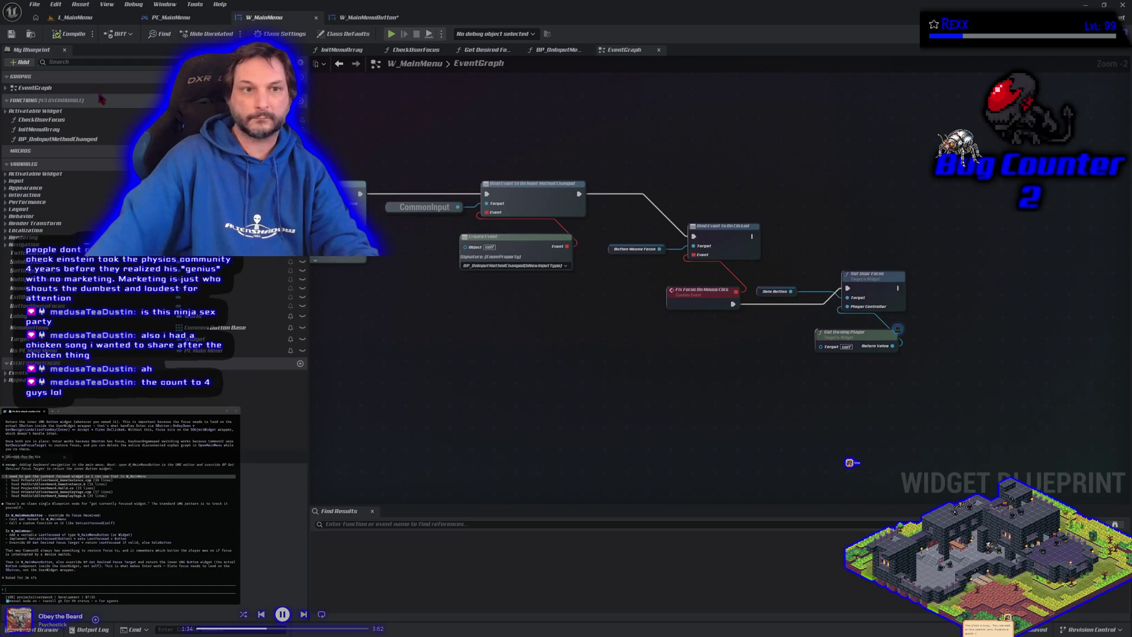
Create a function named SetLastFocused in W_MainMenu and save the blueprint.
click(301, 100)
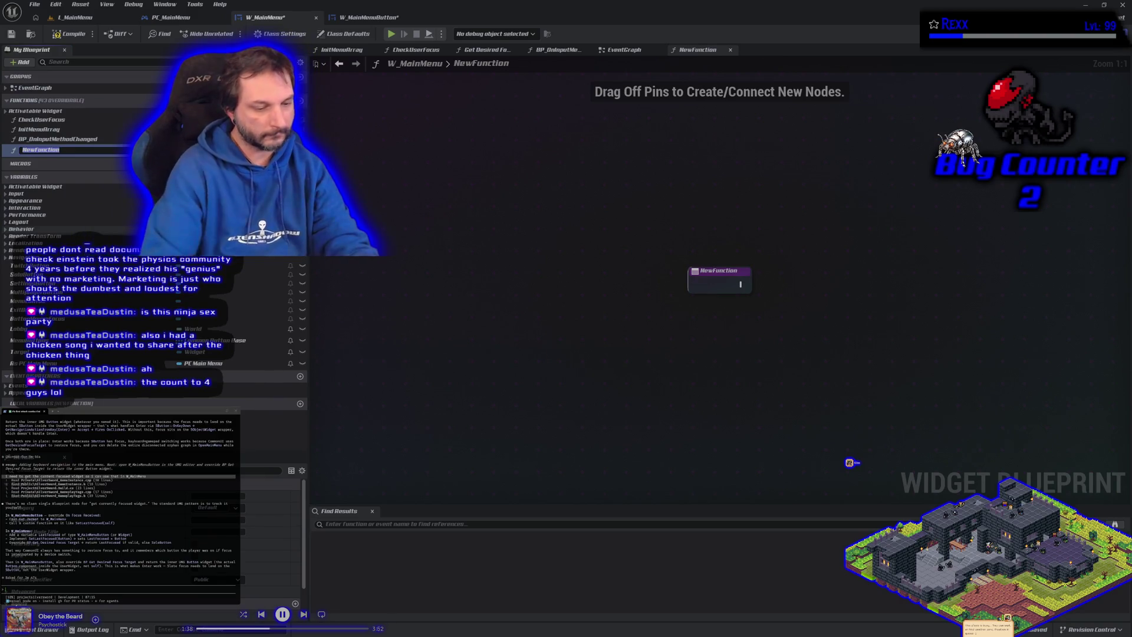
text(SetLastFoc)
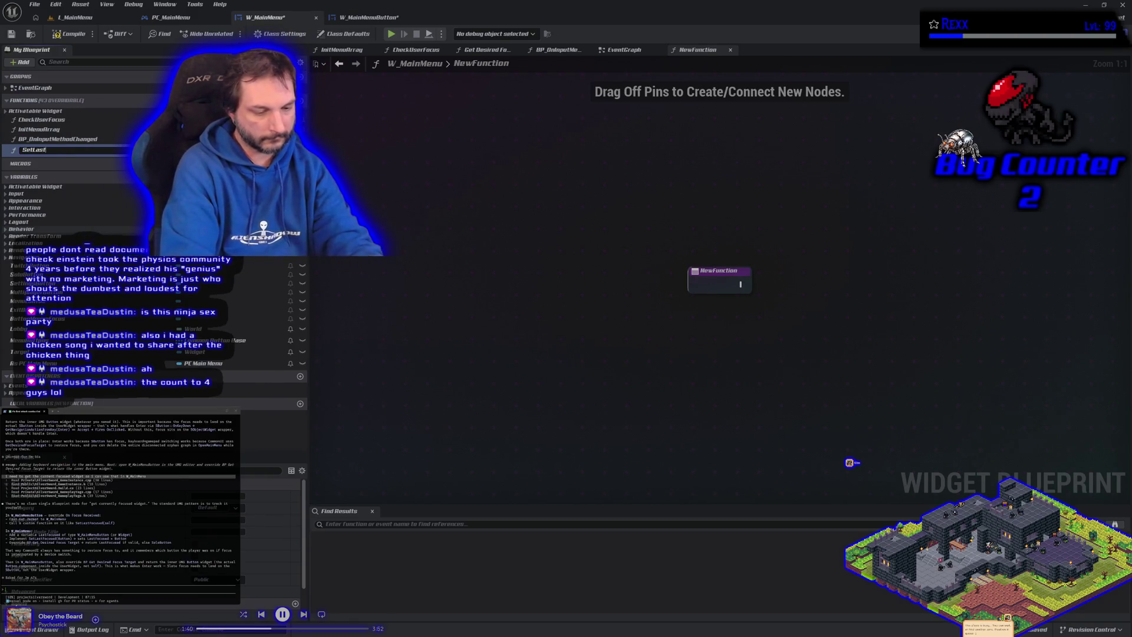
text(used)
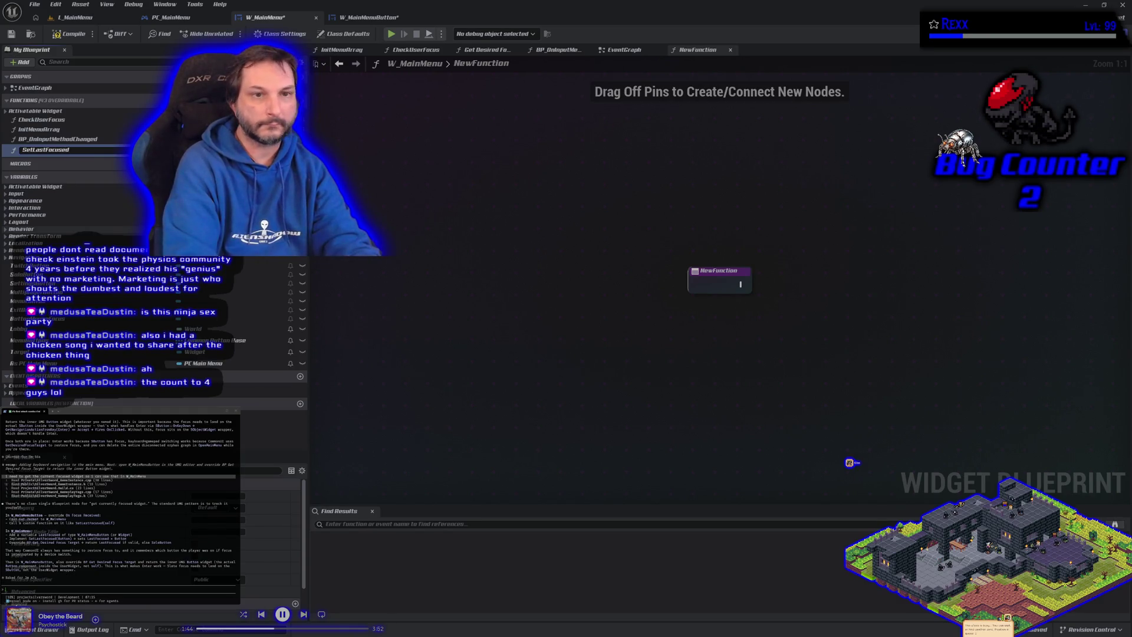
key(Return)
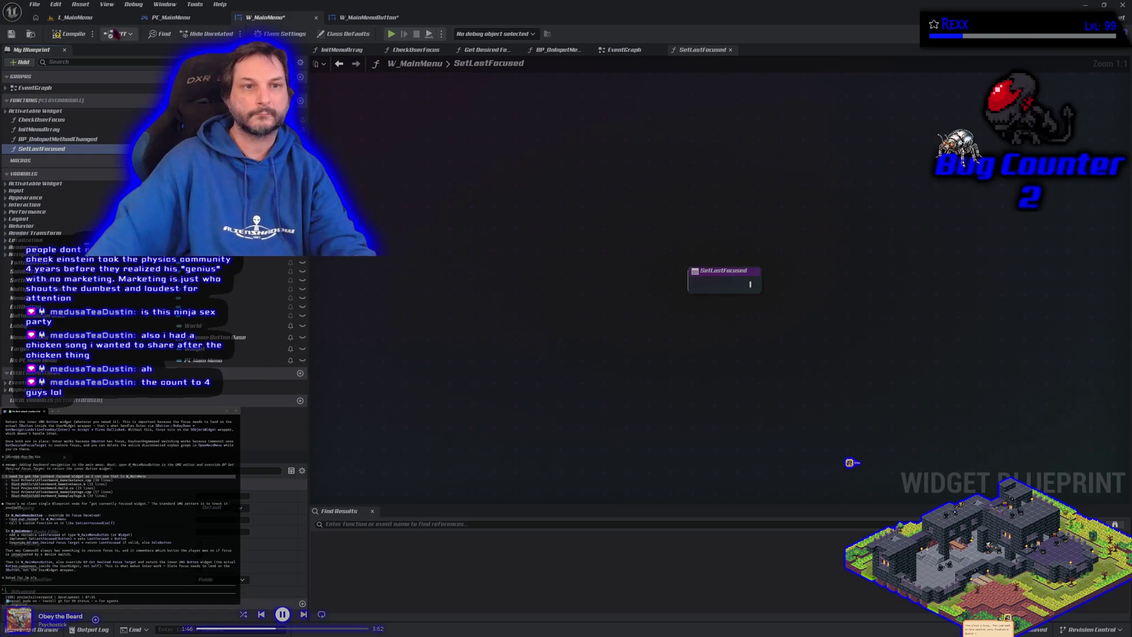
click(12, 34)
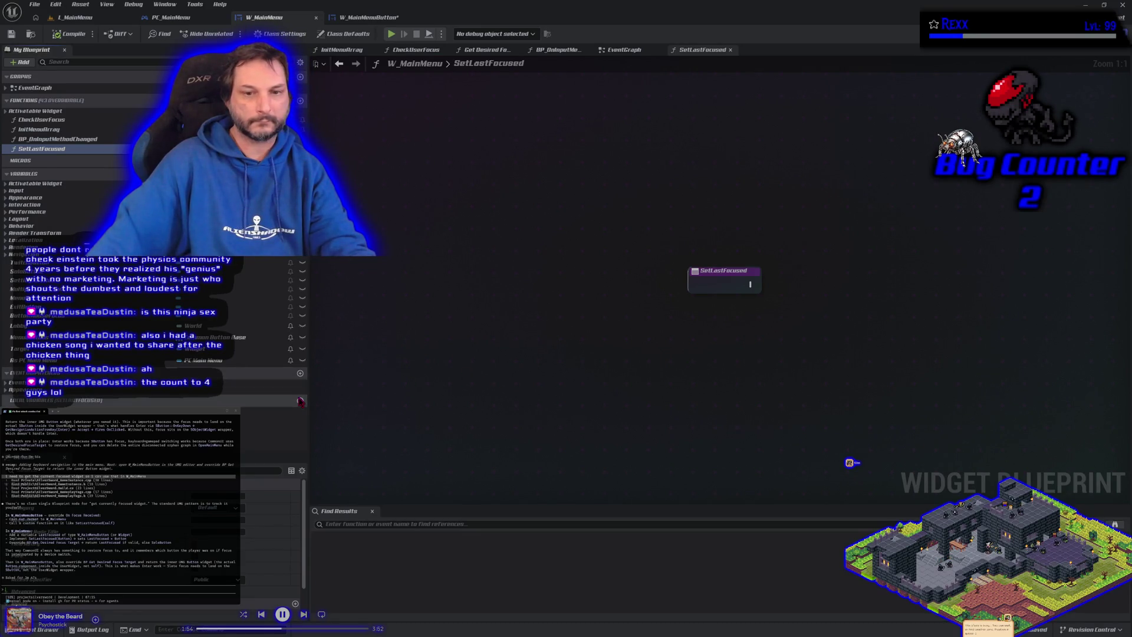
click(300, 174)
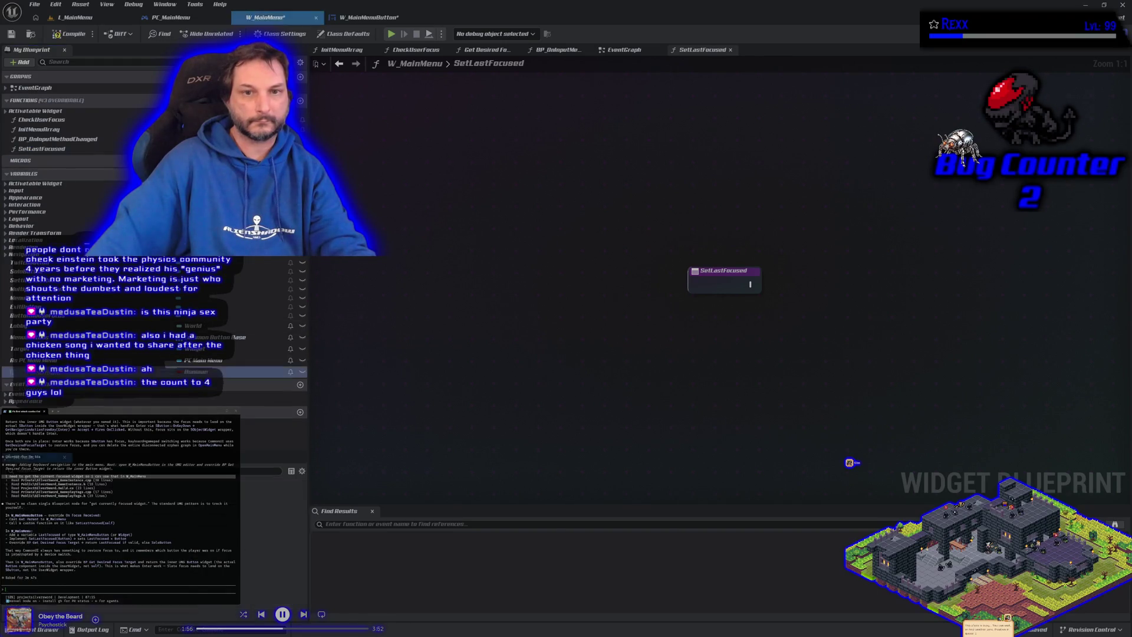
Name the new variable LastFocused, make it a W_MainMenuButton object reference, and compile.
text(LastFocused)
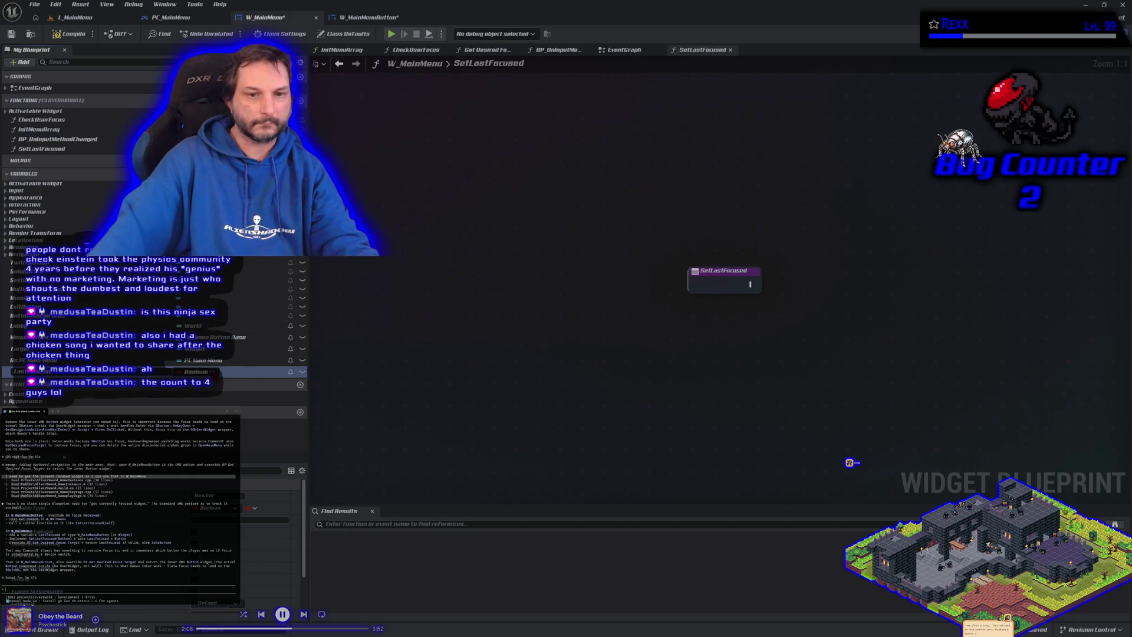
key(Return)
click(209, 372)
text(w_main)
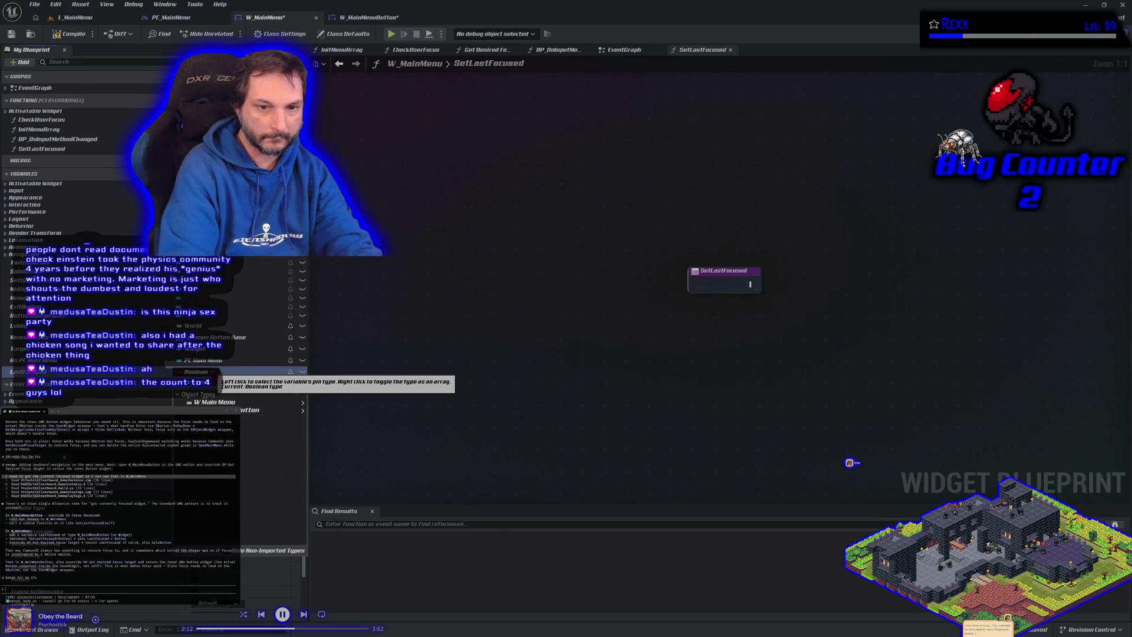
mouse_move(295, 404)
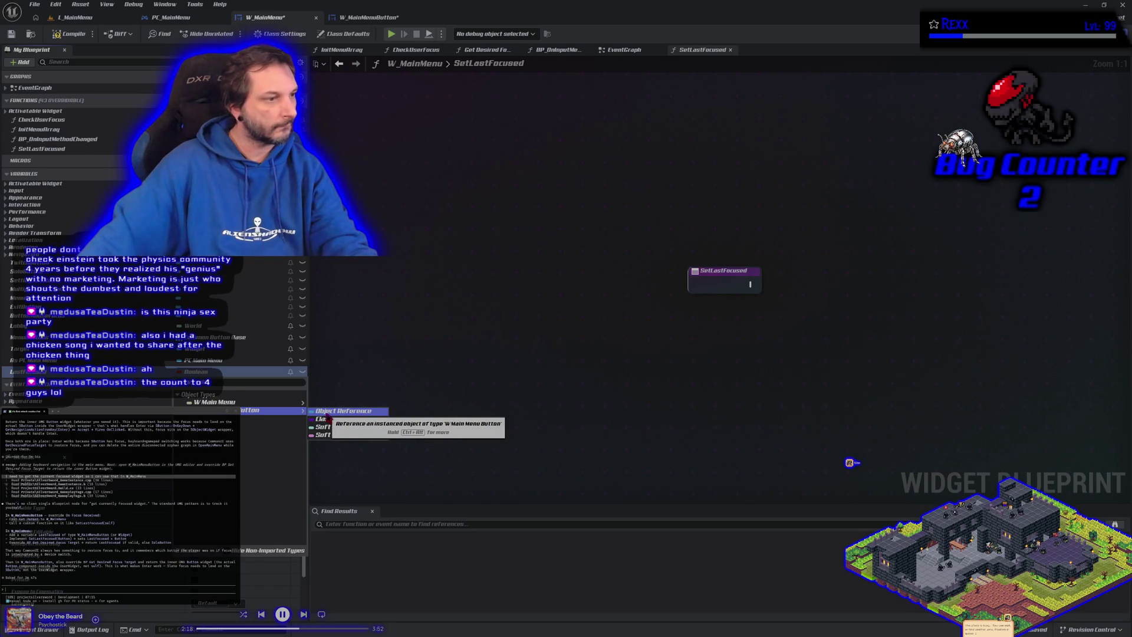
click(337, 412)
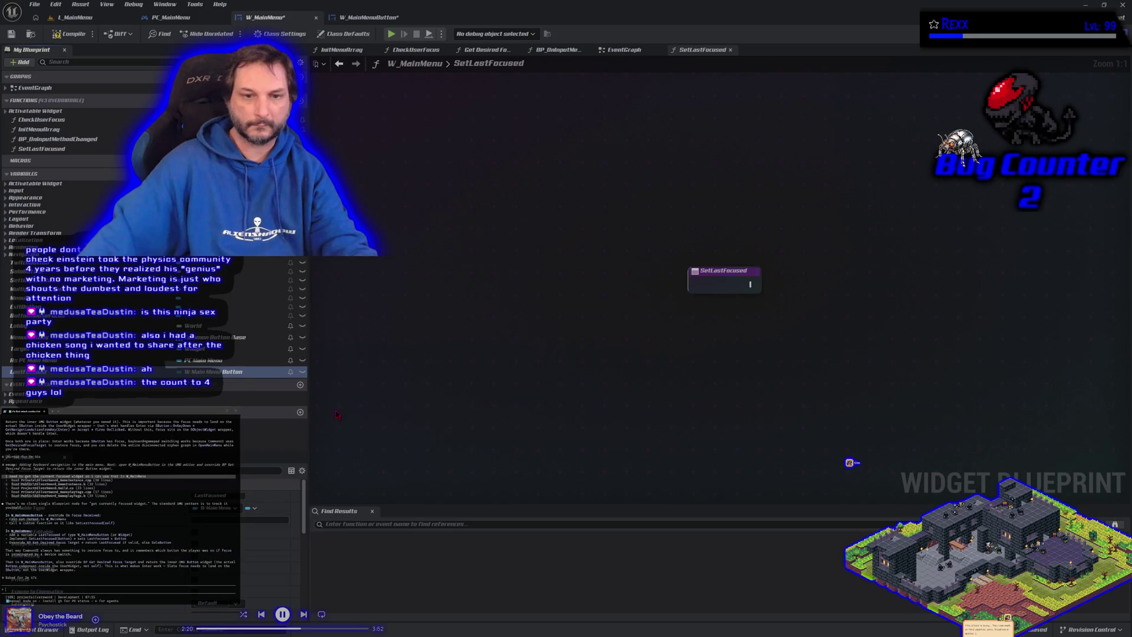
click(61, 35)
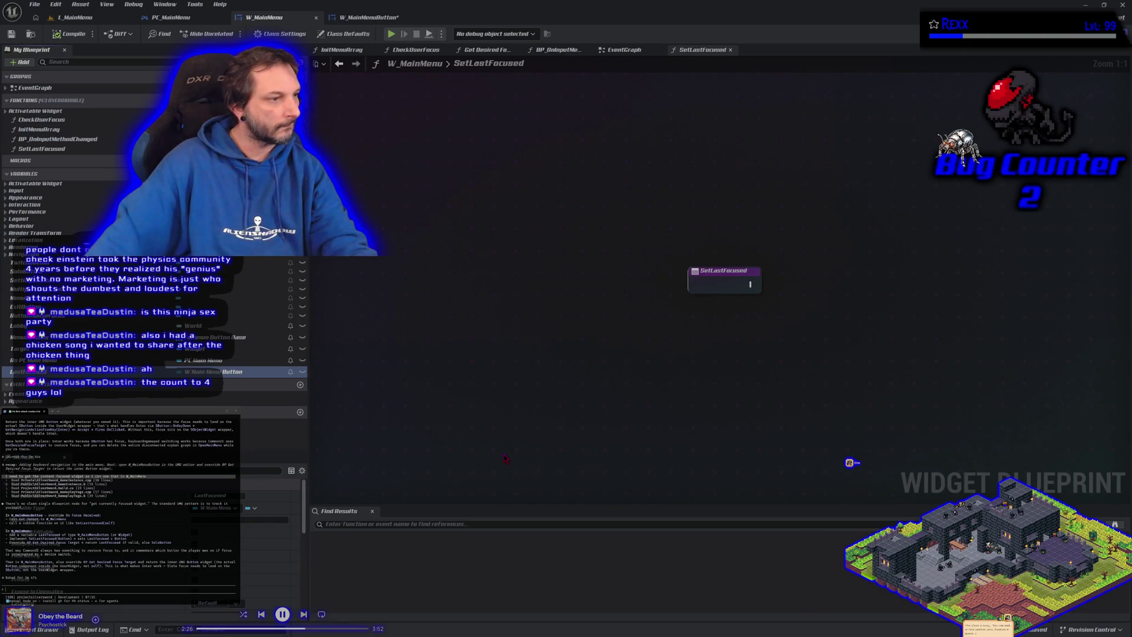
drag(694, 355, 495, 373)
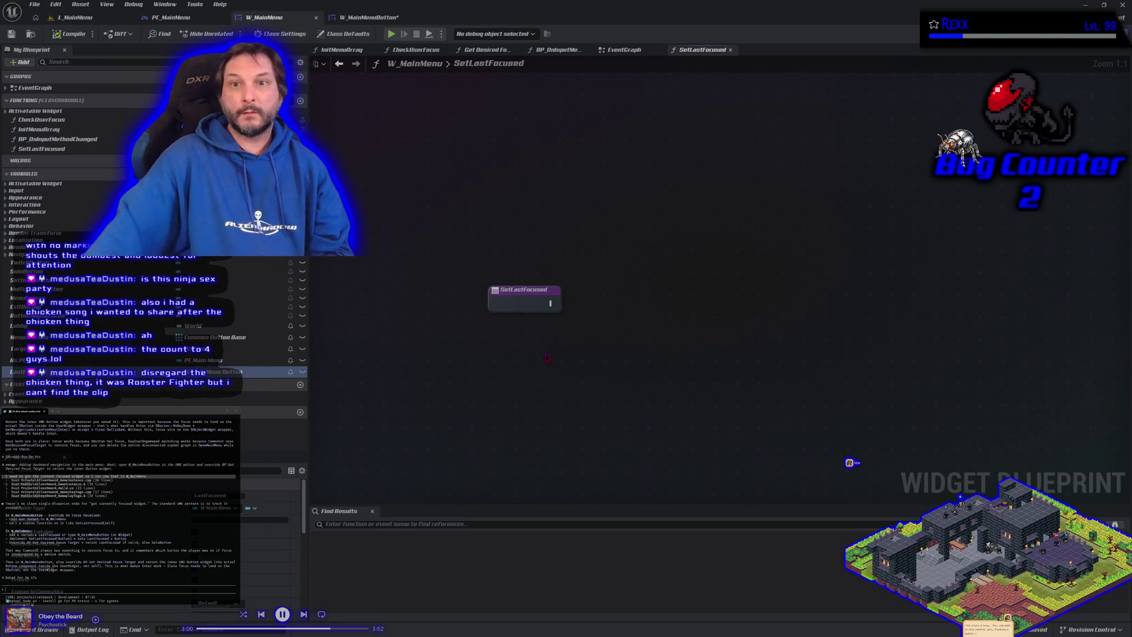
Select the SetLastFocused entry node to view its details.
click(528, 307)
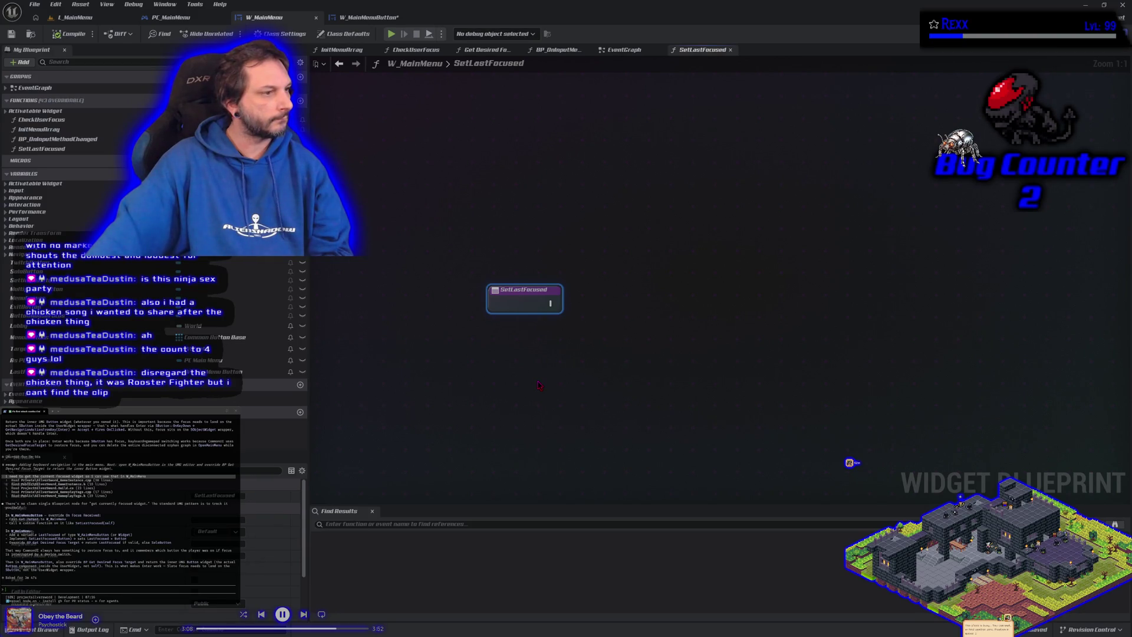
Add a Cast To W_MainMenu node between On Focus Received and the Return Node.
click(365, 13)
drag(555, 327, 579, 337)
text(s)
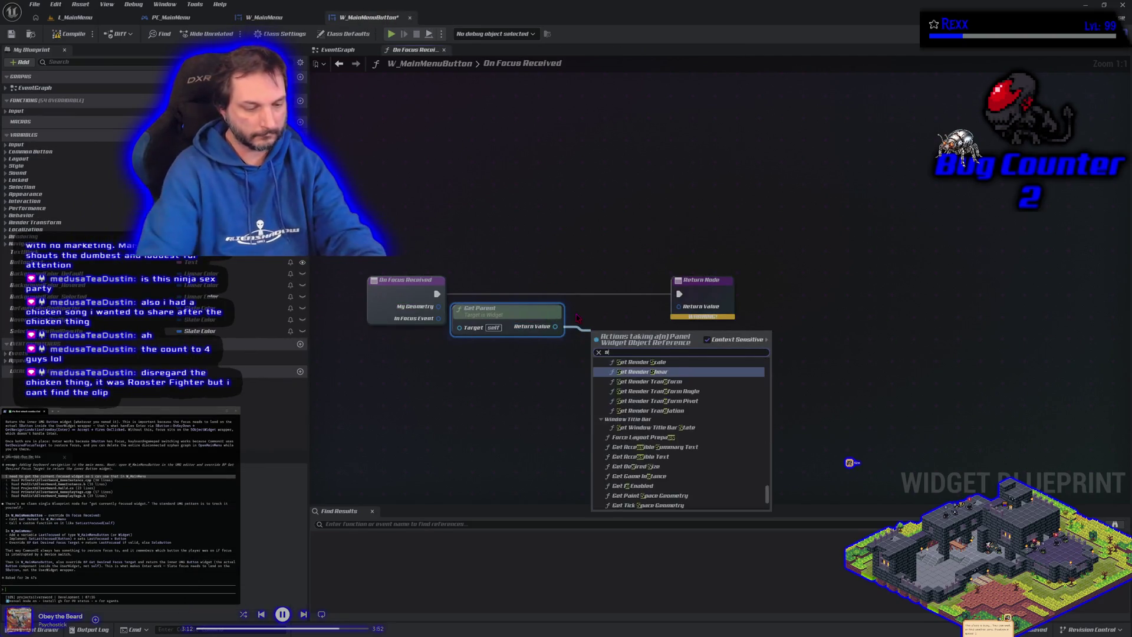
text(et tast)
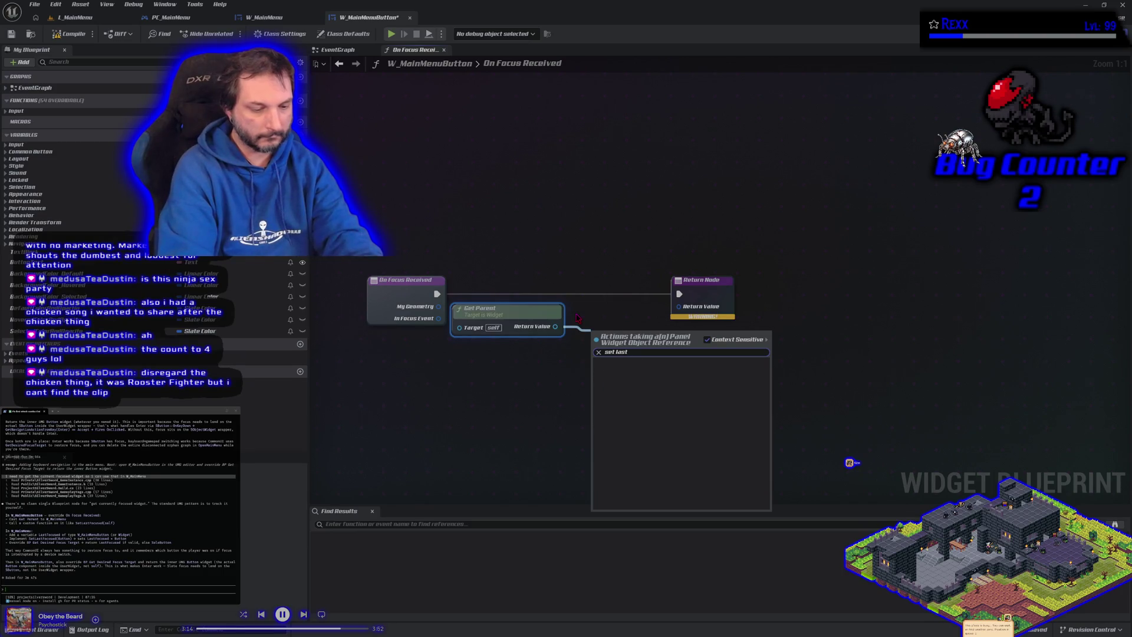
text(ocus)
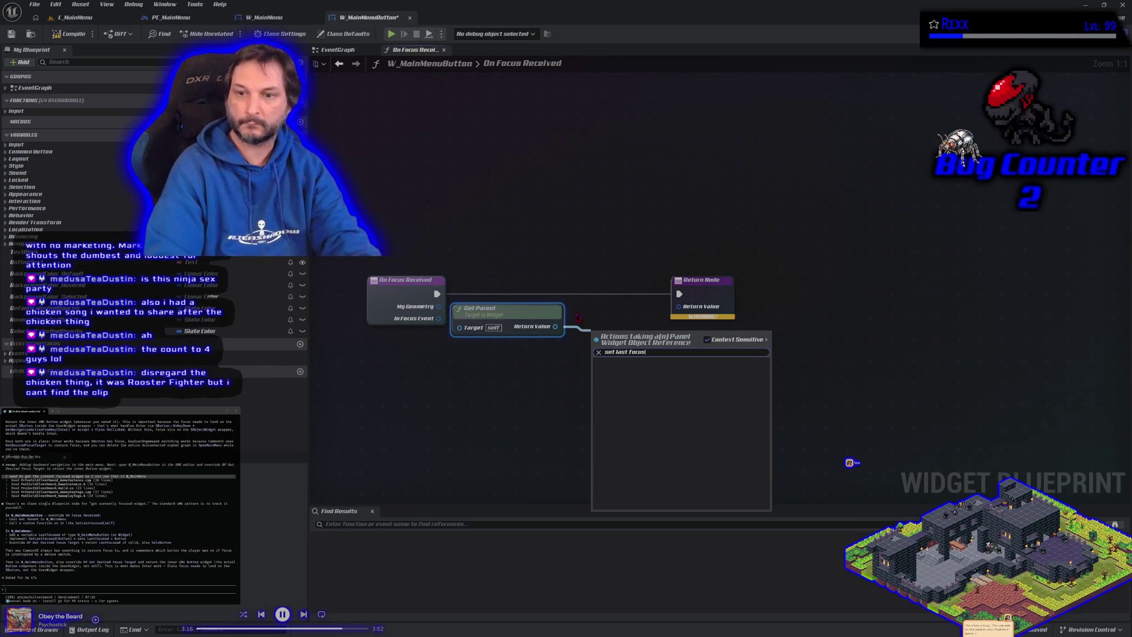
key(Escape)
drag(709, 289, 767, 293)
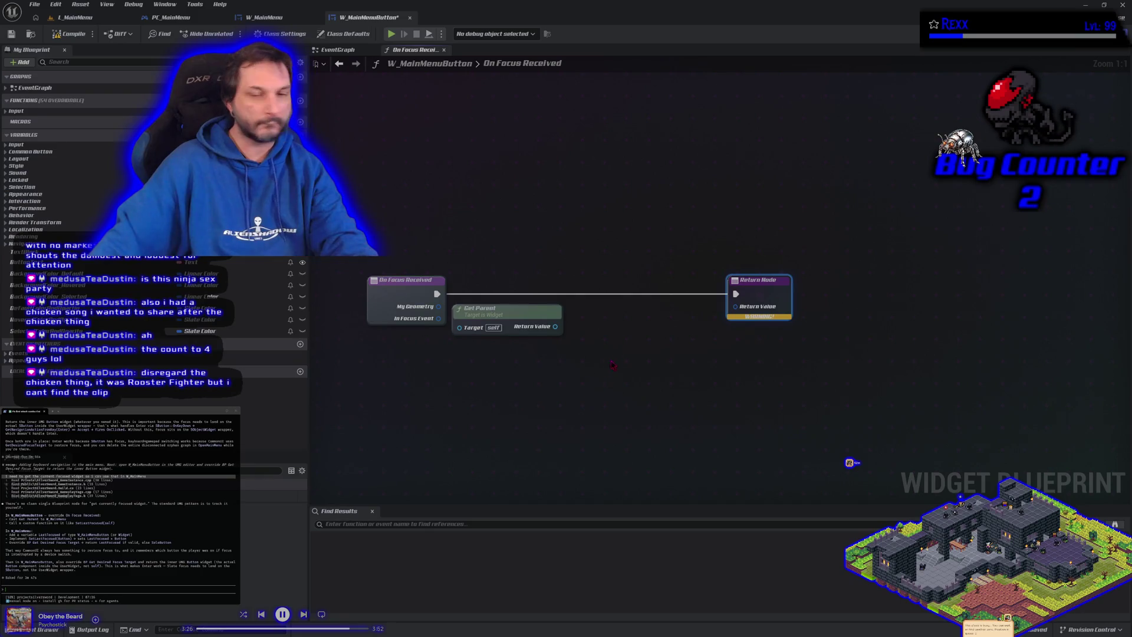
drag(555, 326, 579, 326)
text(c)
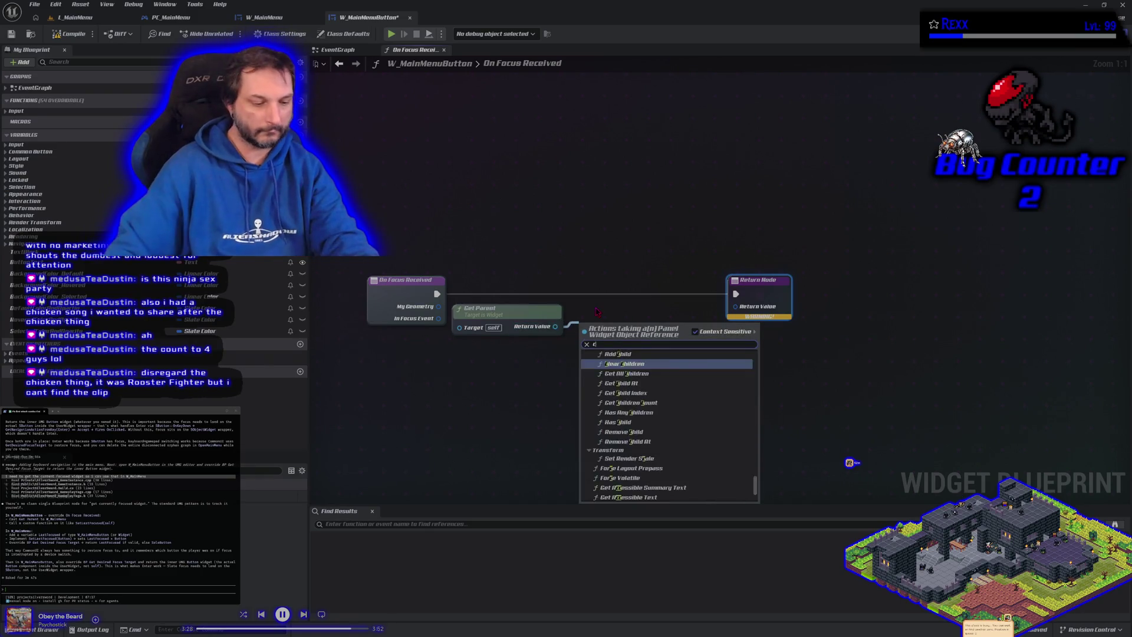
text(ast to main)
key(BackSpace)
key(BackSpace)
key(BackSpace)
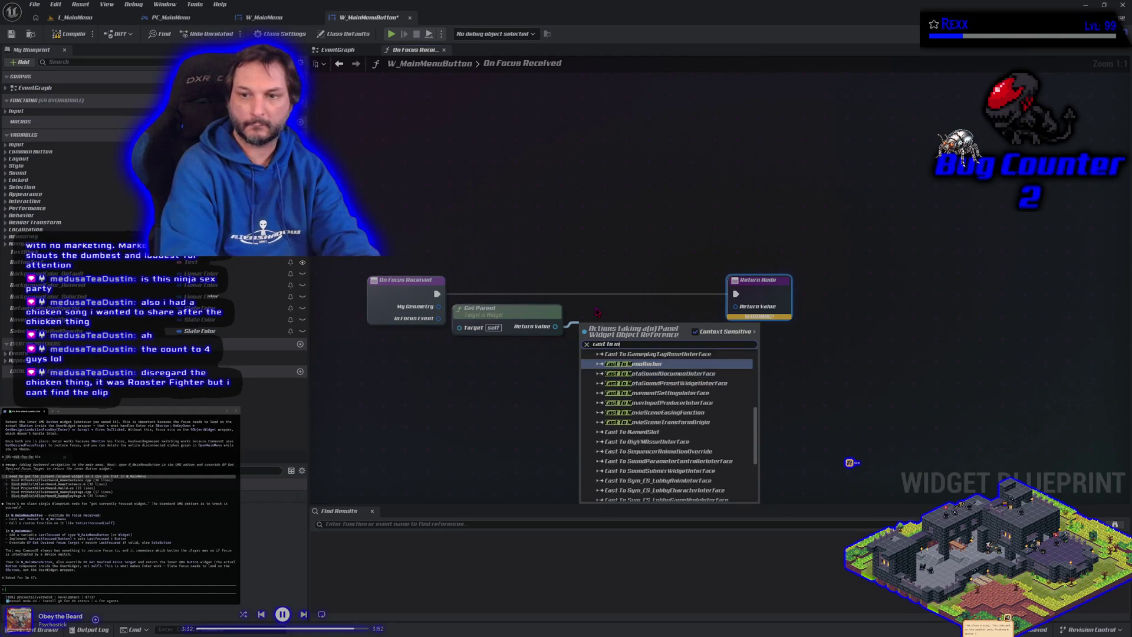
text(w_main)
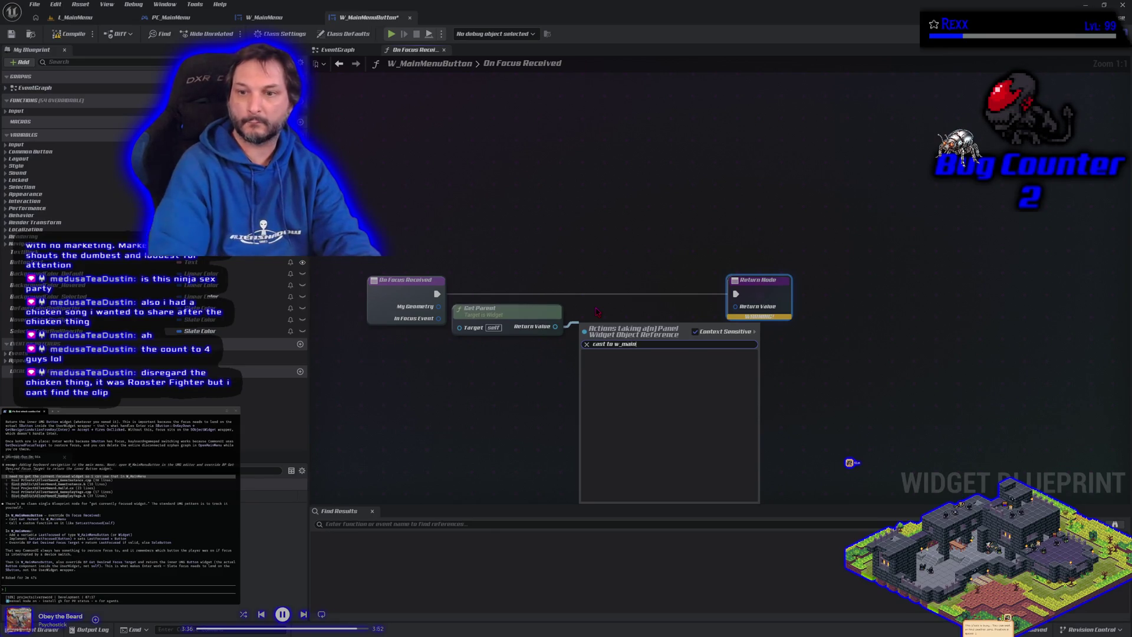
key(Escape)
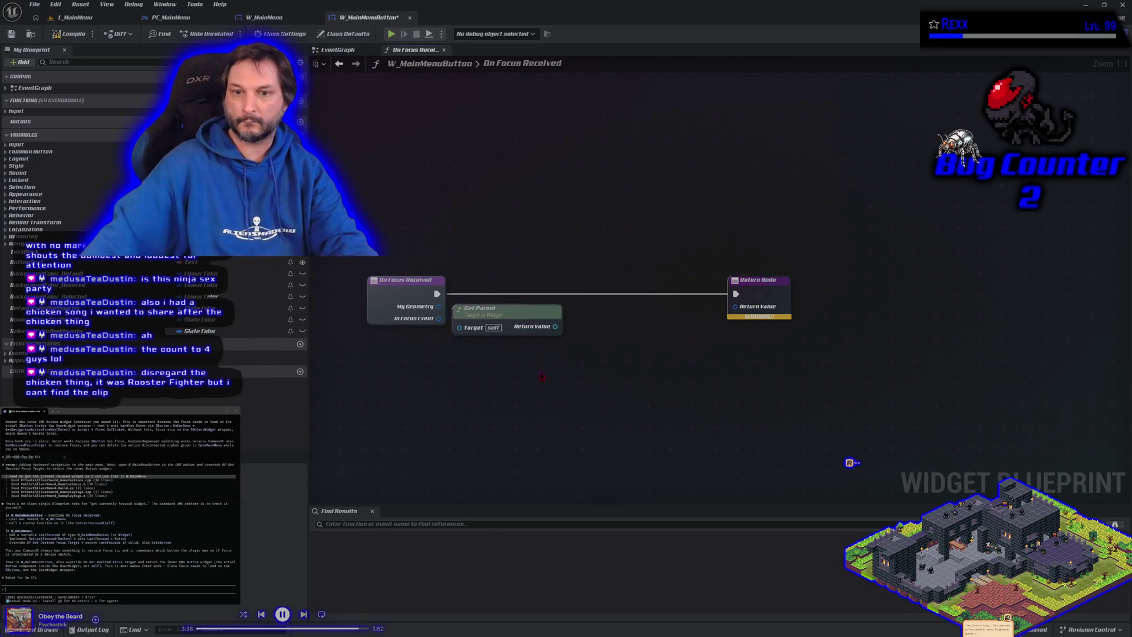
right_click(541, 375)
text(cast )
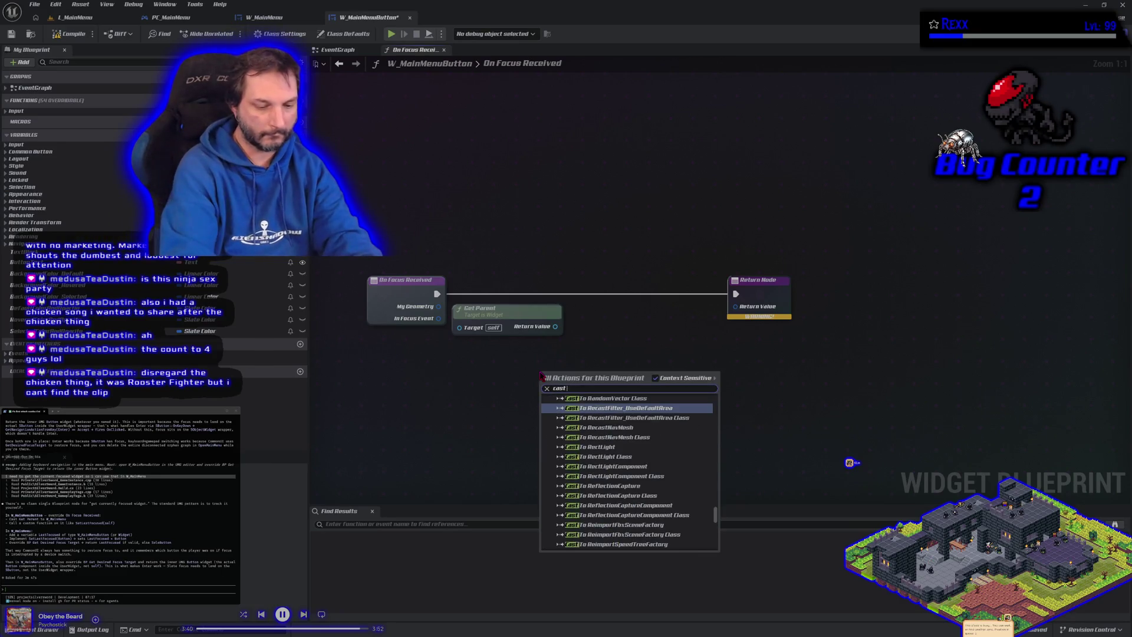
text(to w_main)
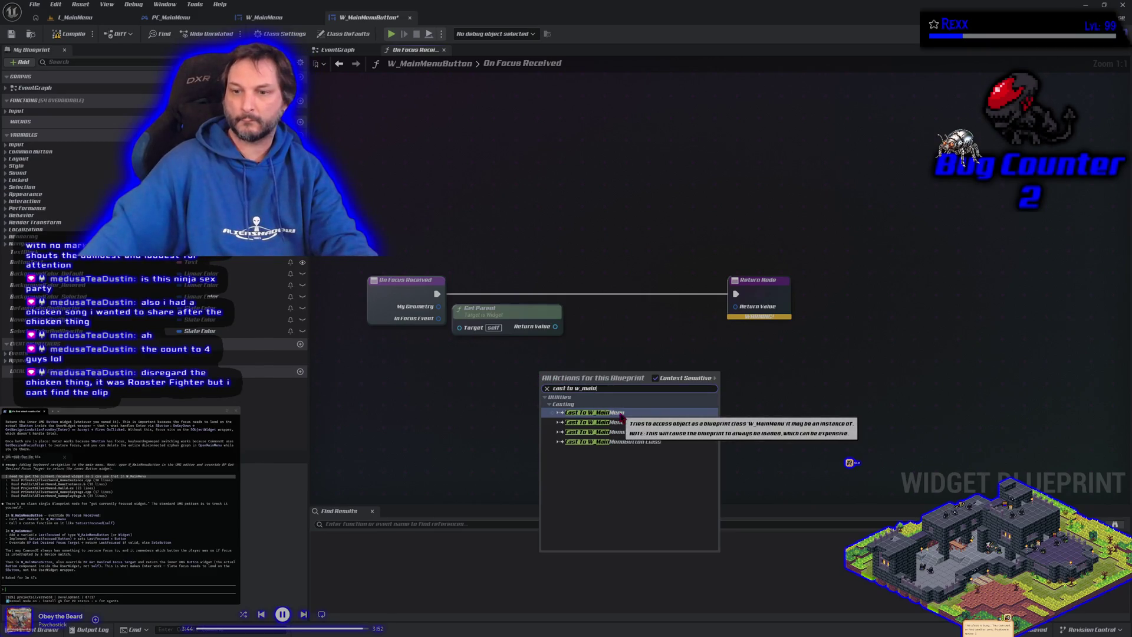
key(Escape)
mouse_move(551, 396)
mouse_down()
mouse_move(602, 389)
mouse_move(556, 326)
mouse_up()
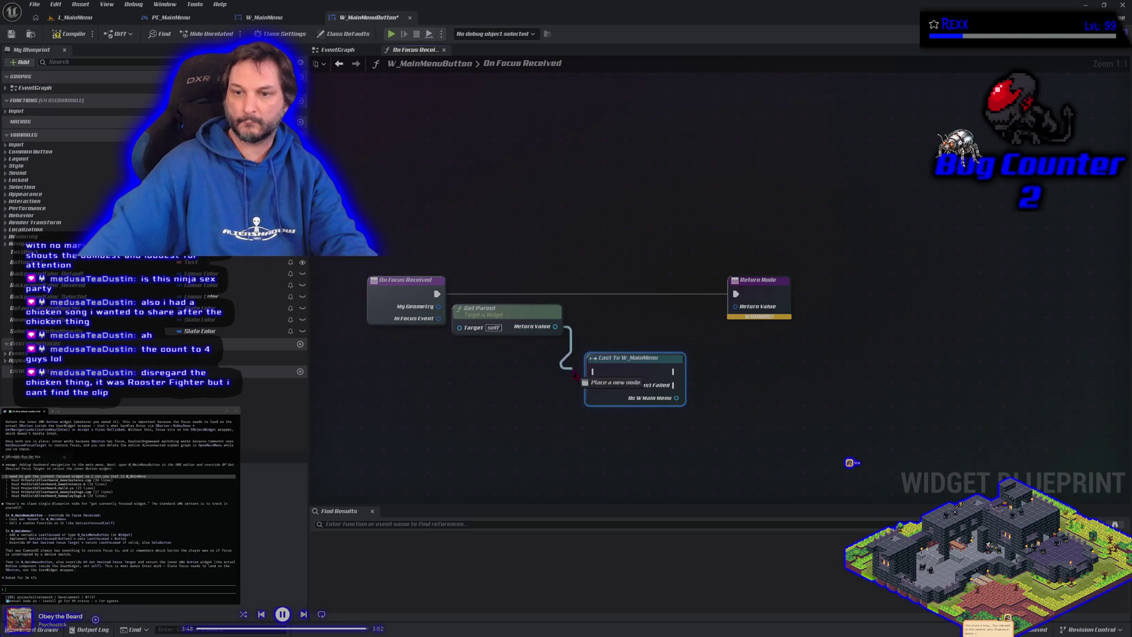
drag(618, 360, 612, 282)
Wire execution through the cast and add Set Last Focused from its W Main Menu output.
drag(437, 293, 586, 294)
drag(667, 294, 736, 294)
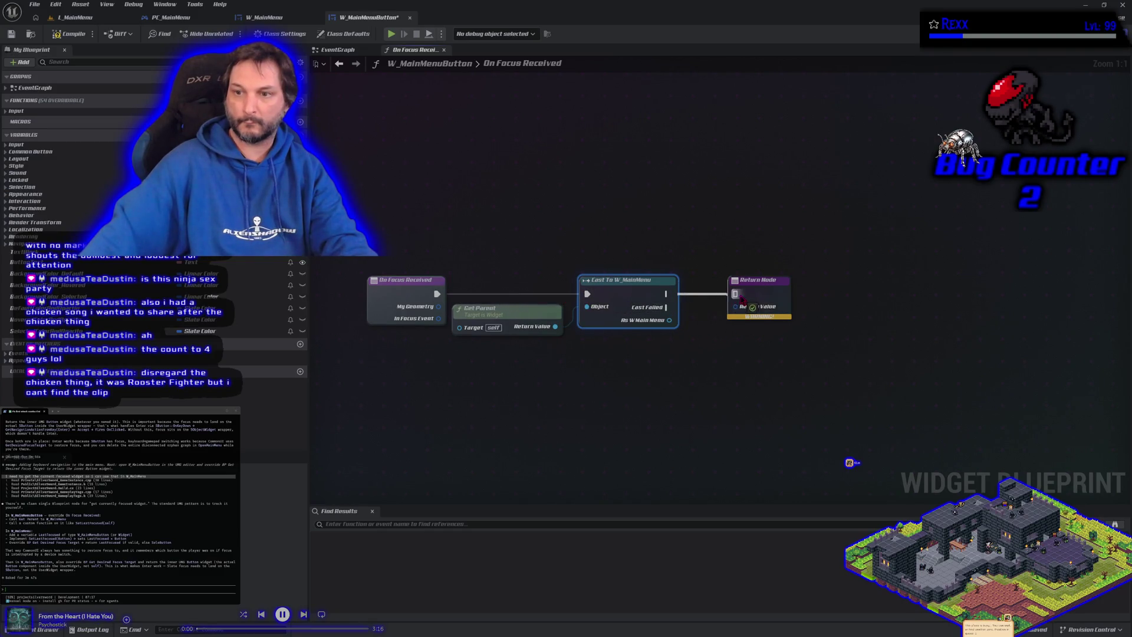
drag(669, 320, 703, 348)
text(set last)
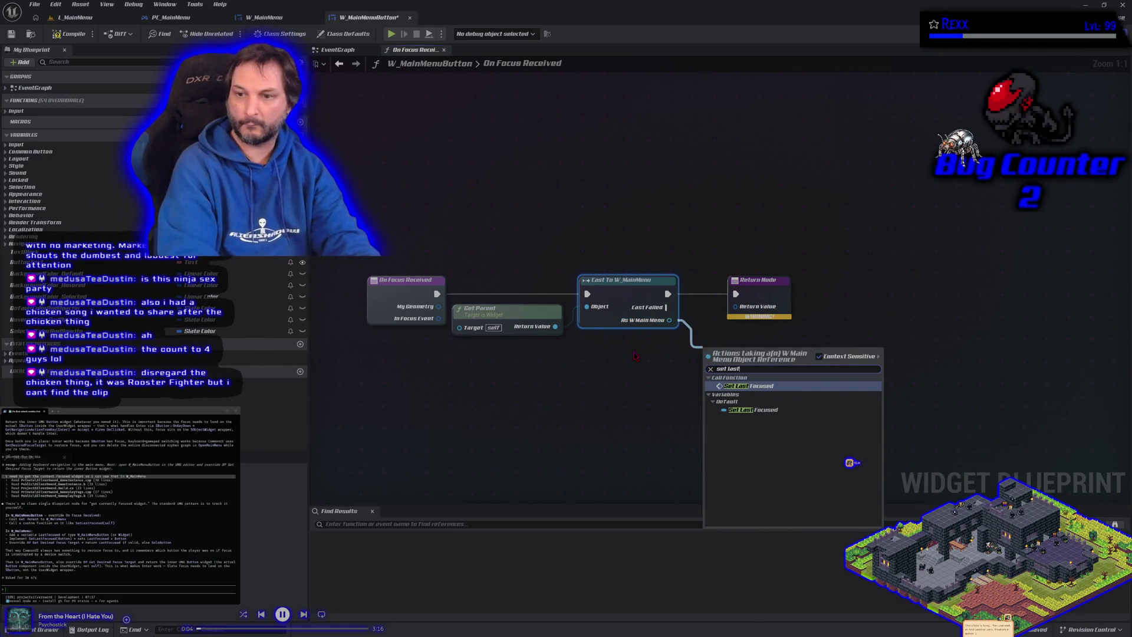
key(Return)
drag(760, 289, 845, 289)
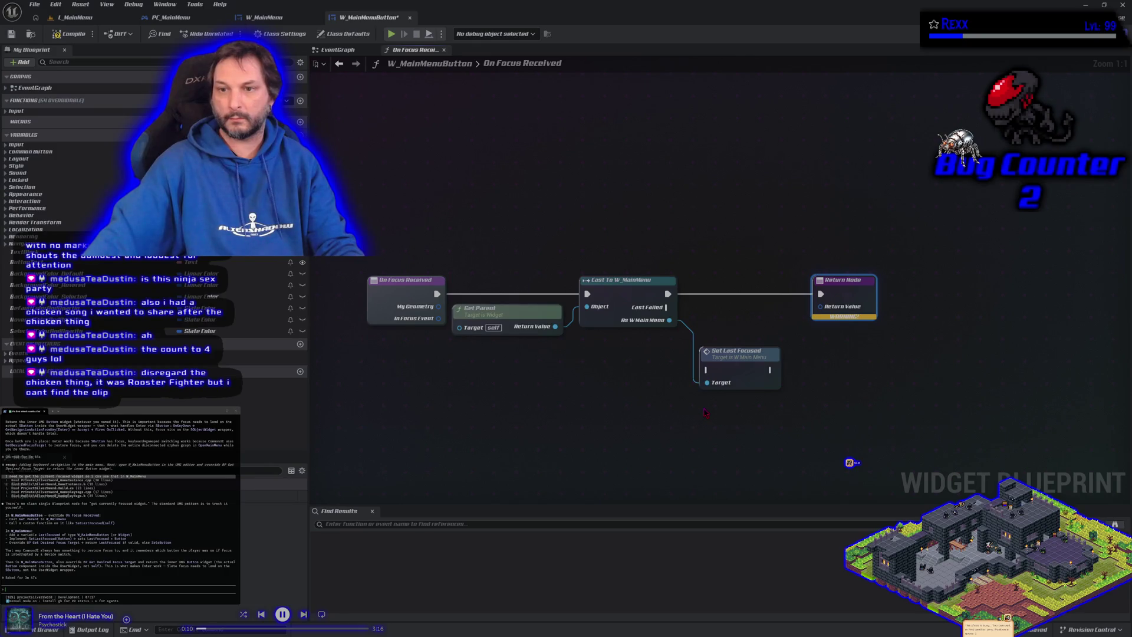
drag(752, 370, 759, 349)
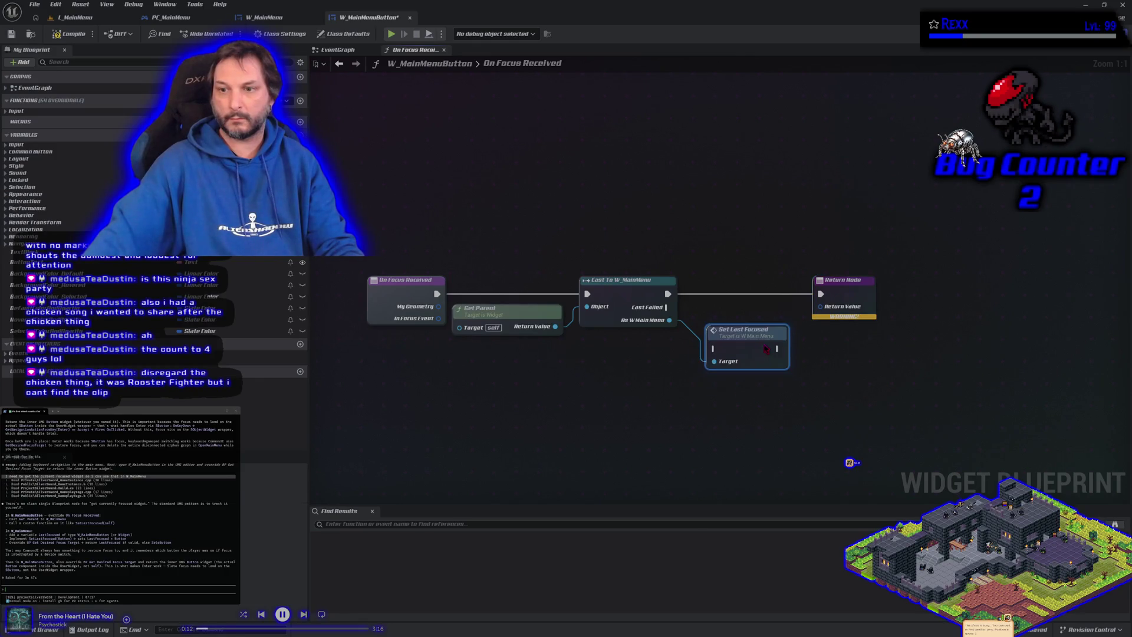
Add an object-reference input parameter, found by searching 'W_main', to SetLastFocused and save.
click(265, 17)
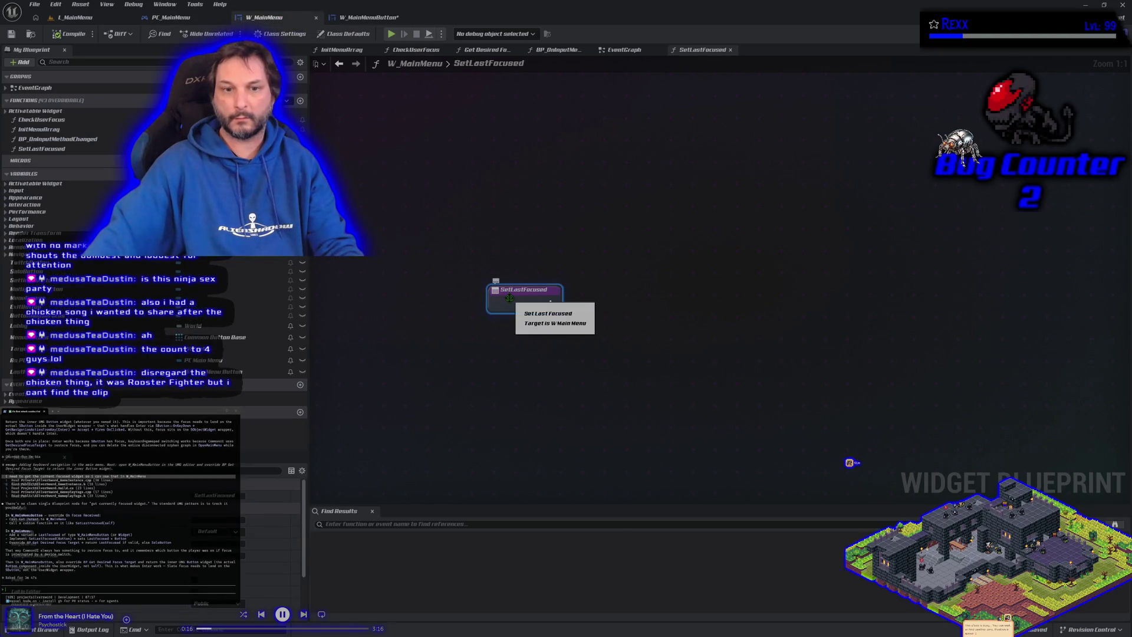
scroll(271, 531, down, 3)
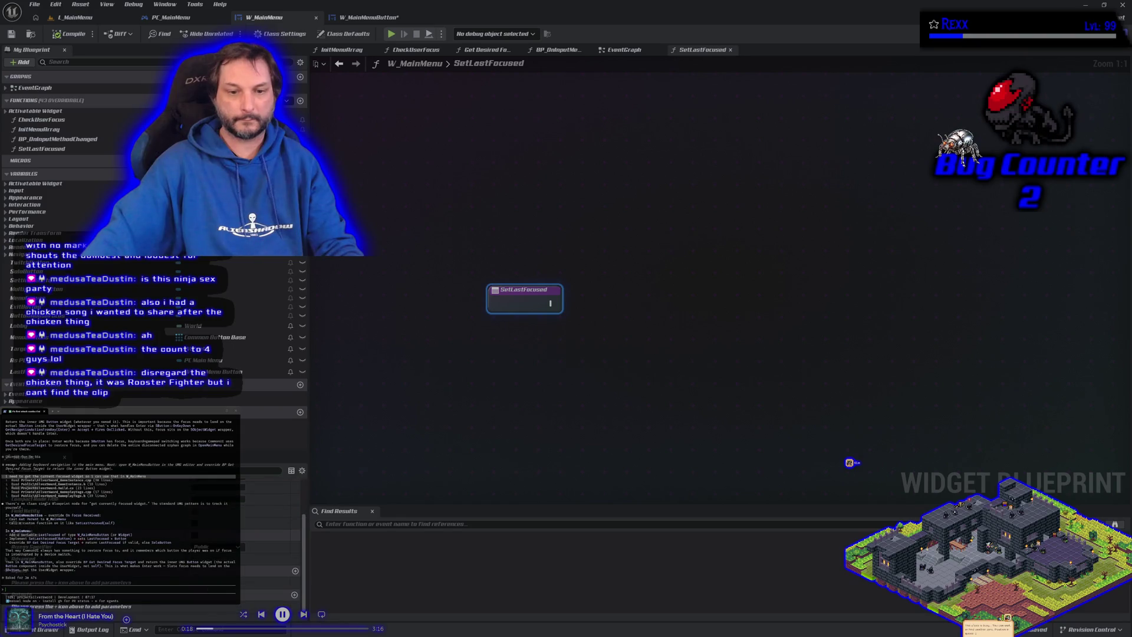
scroll(272, 530, up, 2)
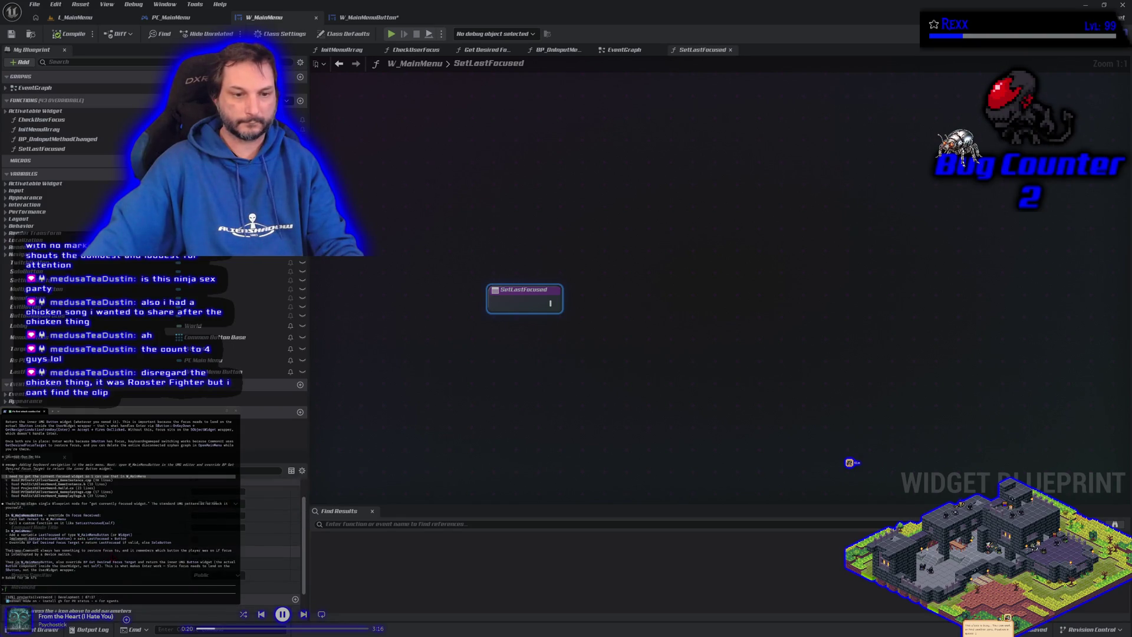
scroll(271, 531, down, 2)
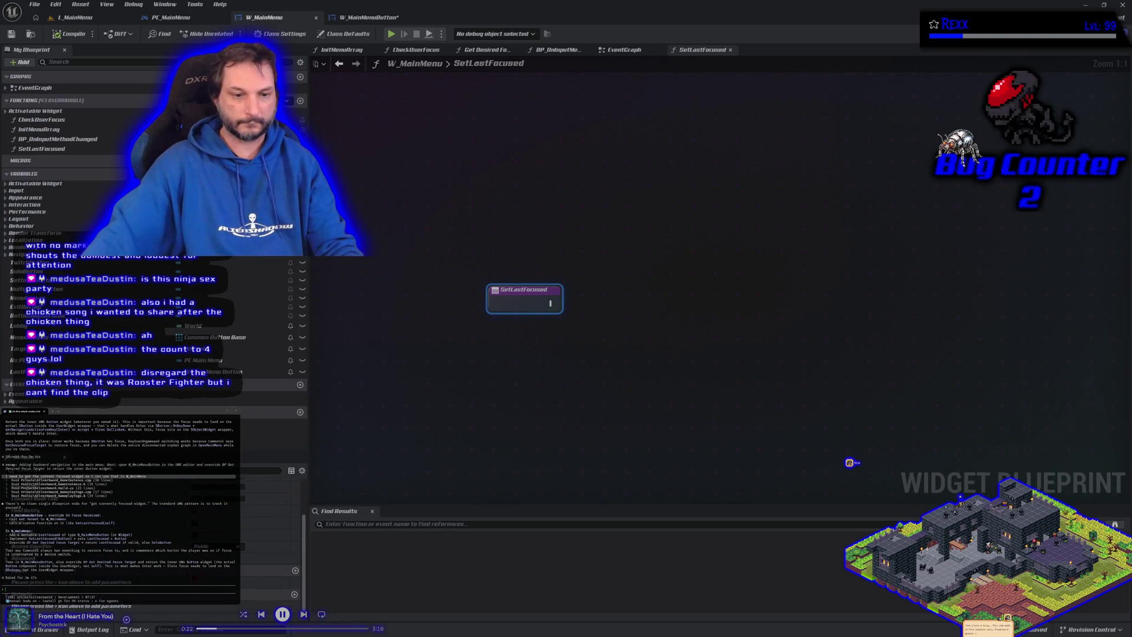
click(295, 570)
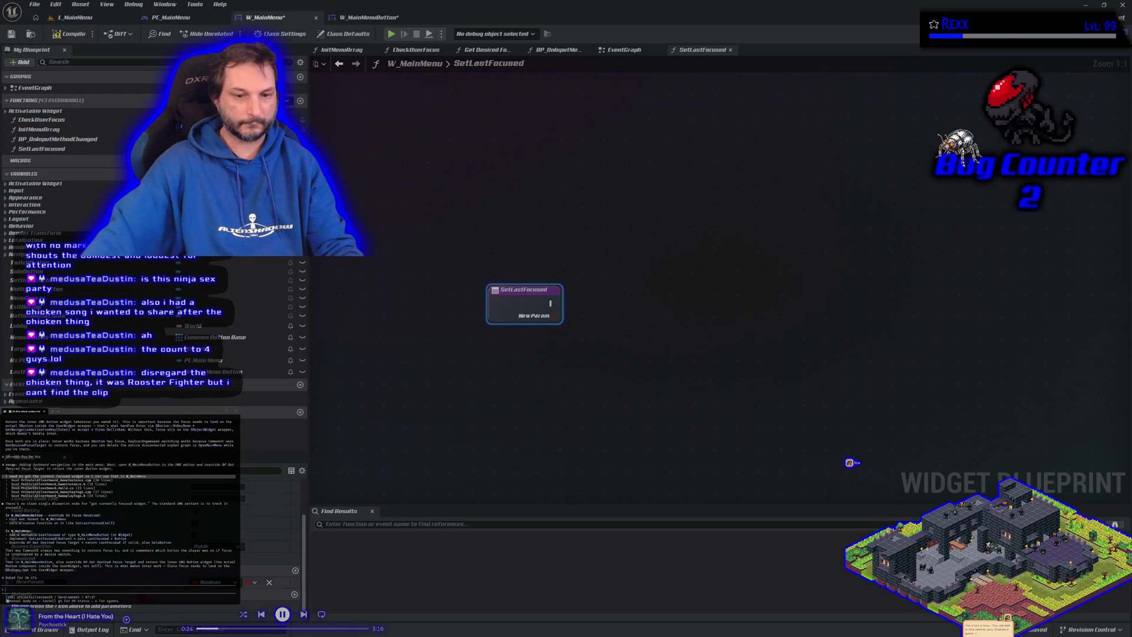
click(250, 583)
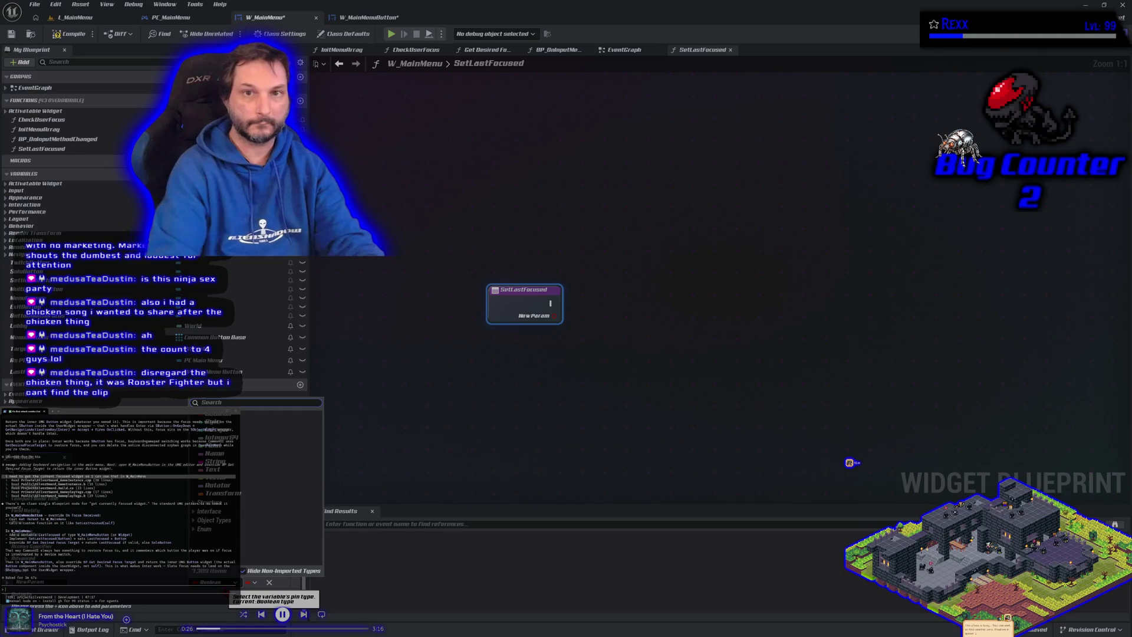
text(W_mai)
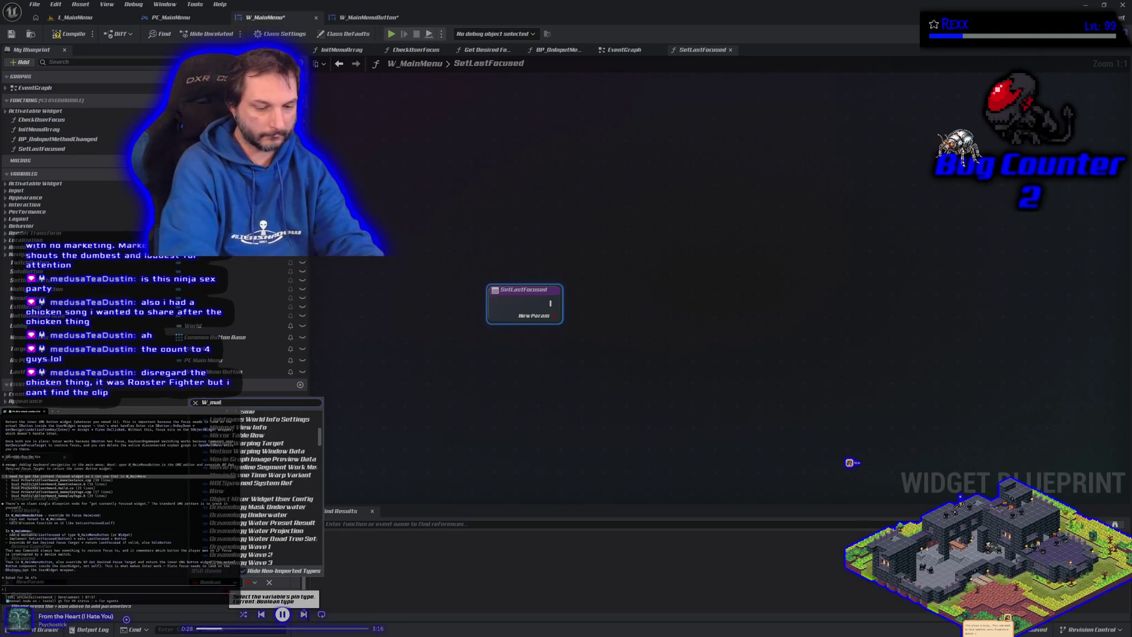
text(n)
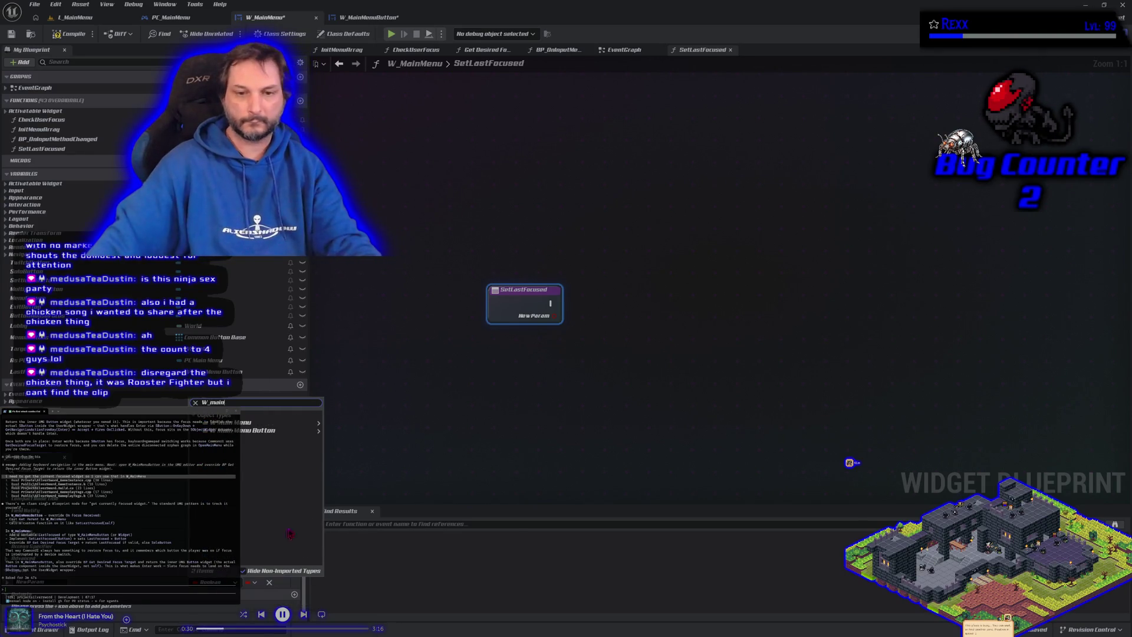
mouse_move(295, 423)
click(342, 441)
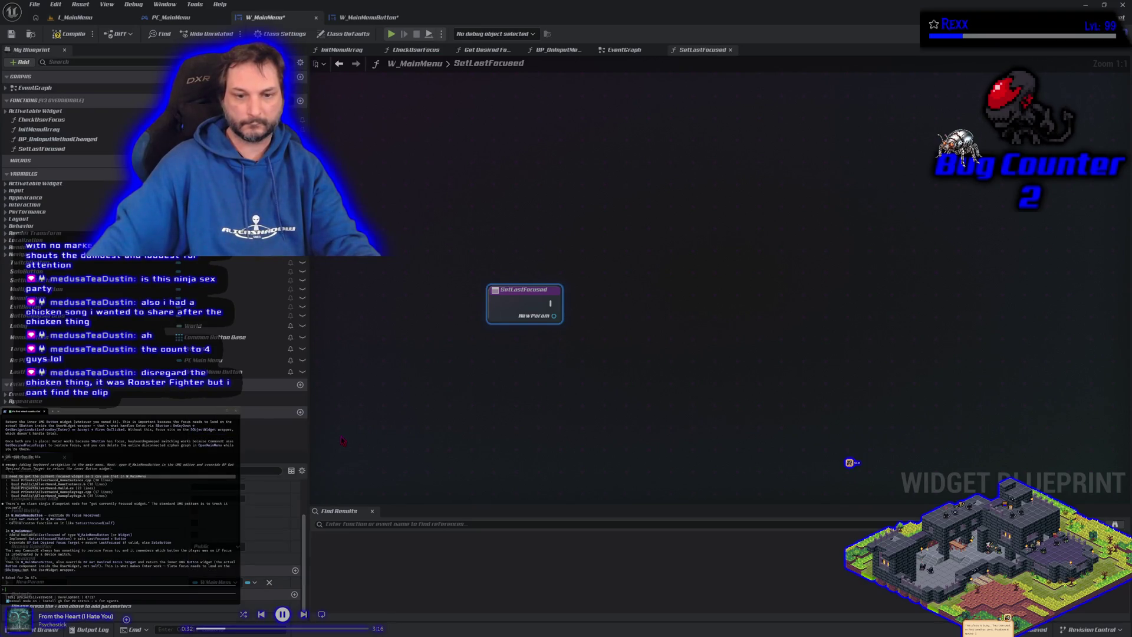
click(11, 34)
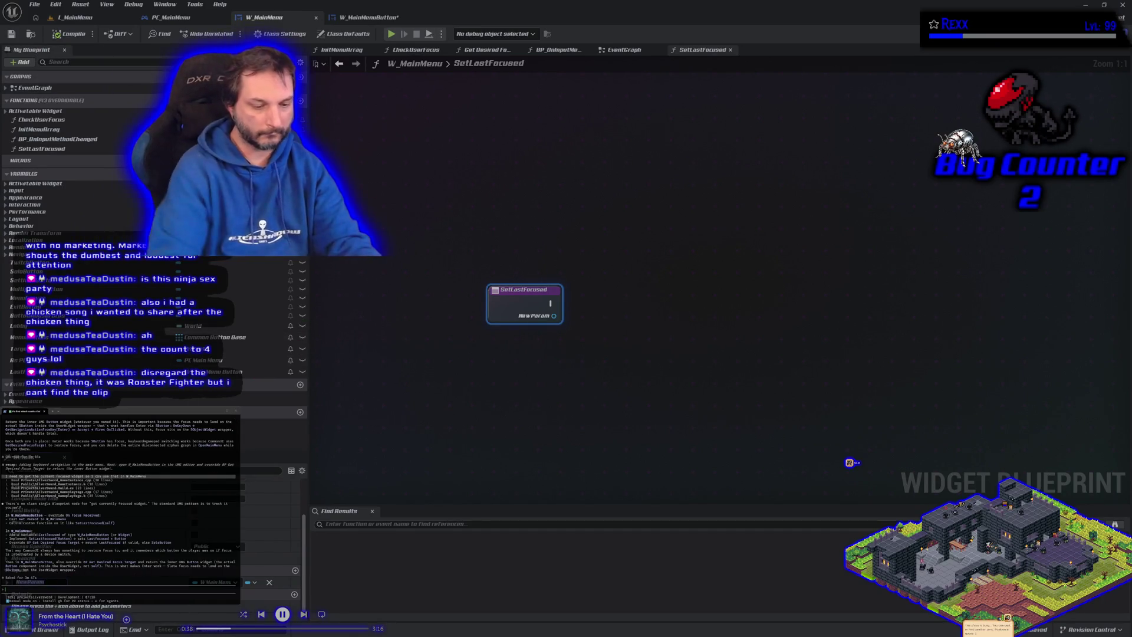
Rename the input to Button, save, and store it in LastFocused via a Set node.
text(Button)
key(Return)
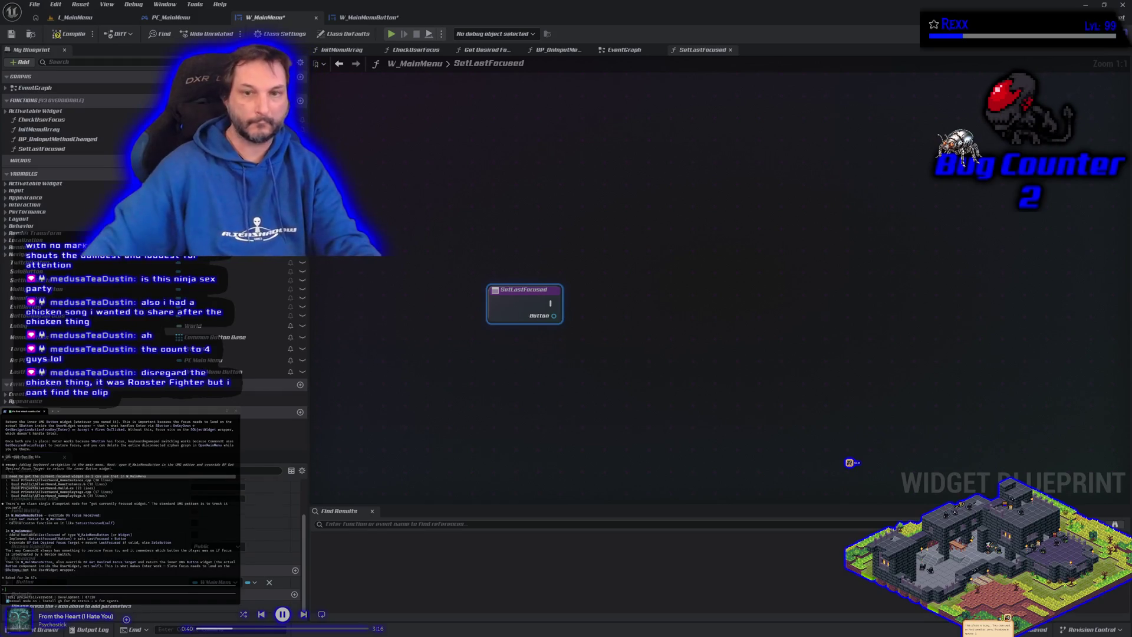
click(10, 35)
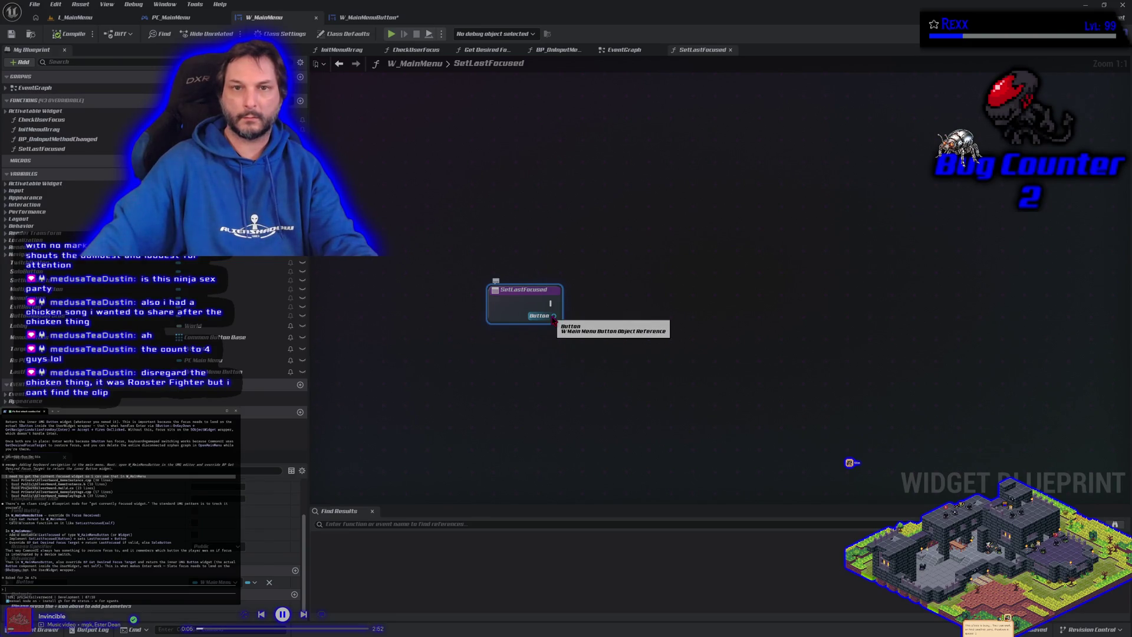
drag(24, 373, 565, 324)
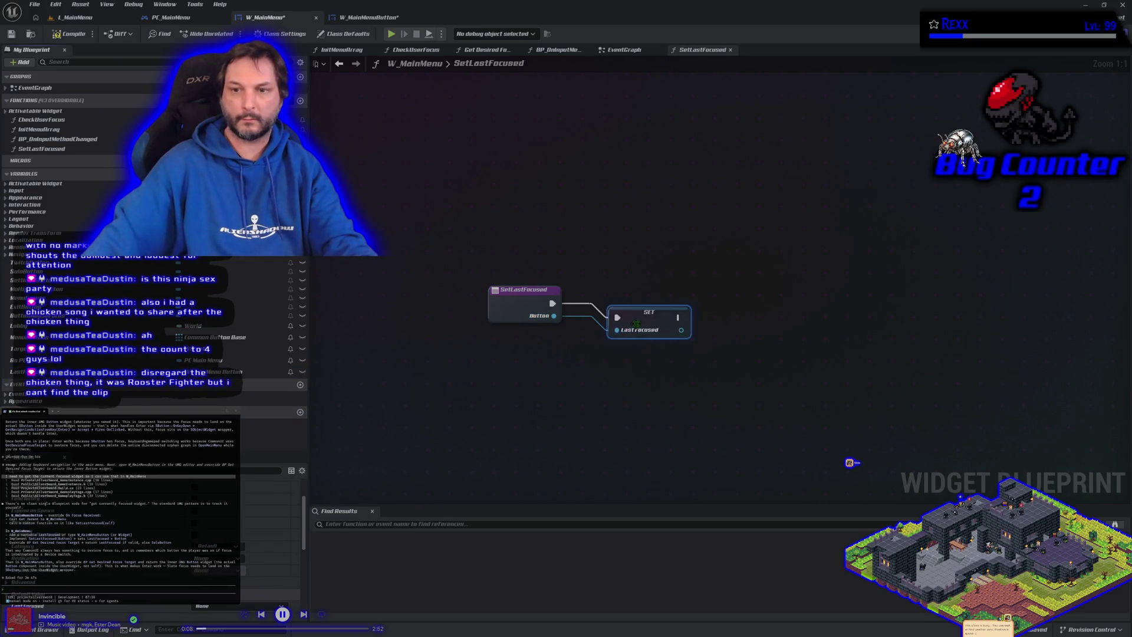
drag(640, 310, 632, 299)
Feed Self into Set Last Focused, chain it after the cast, and compile W_MainMenuButton.
click(11, 33)
click(366, 23)
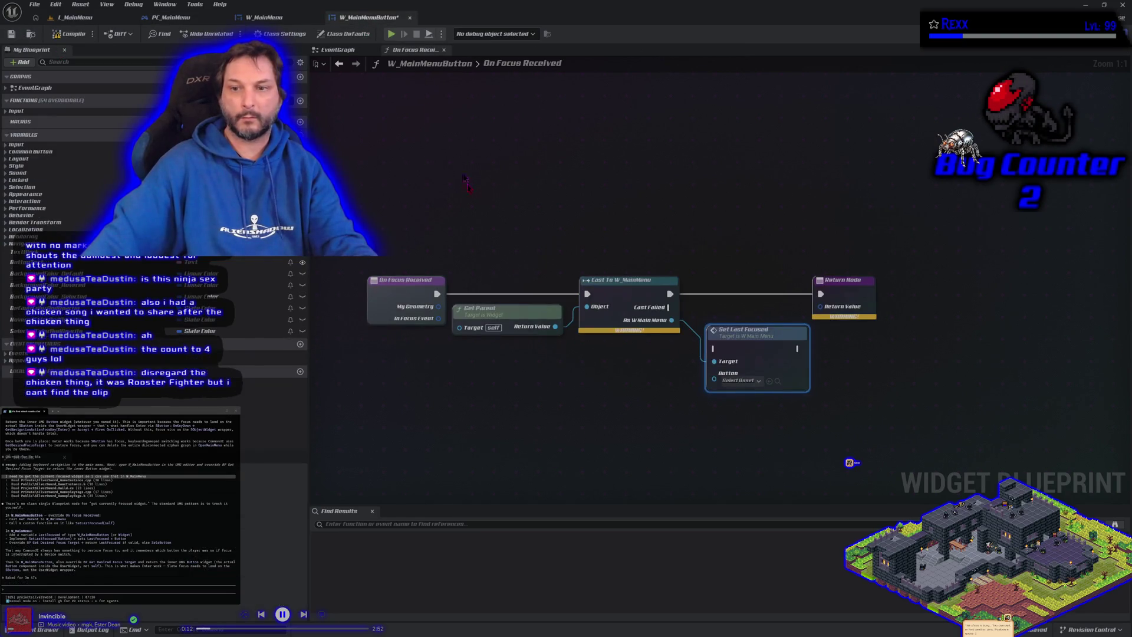
drag(678, 381, 621, 383)
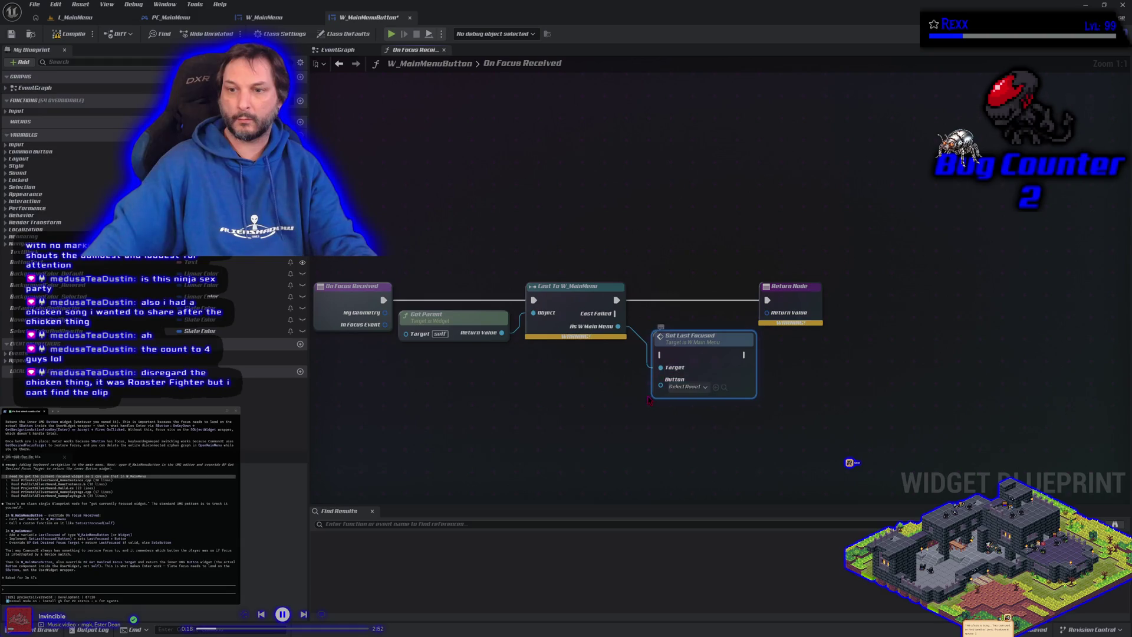
mouse_move(660, 358)
mouse_down()
mouse_move(644, 390)
mouse_move(616, 391)
mouse_up()
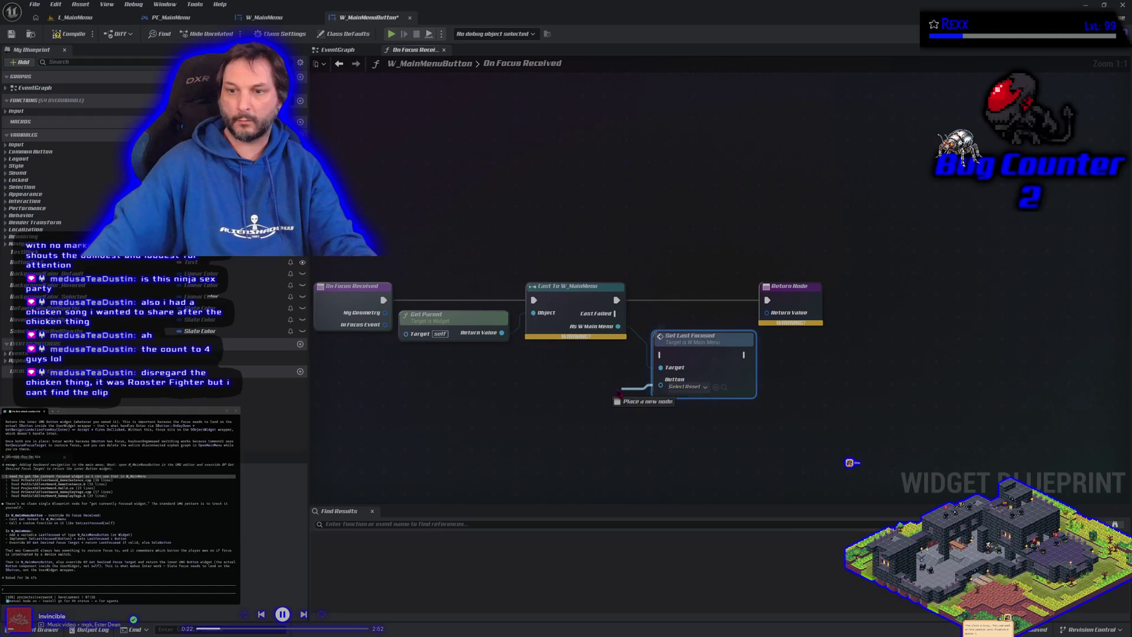
text(se)
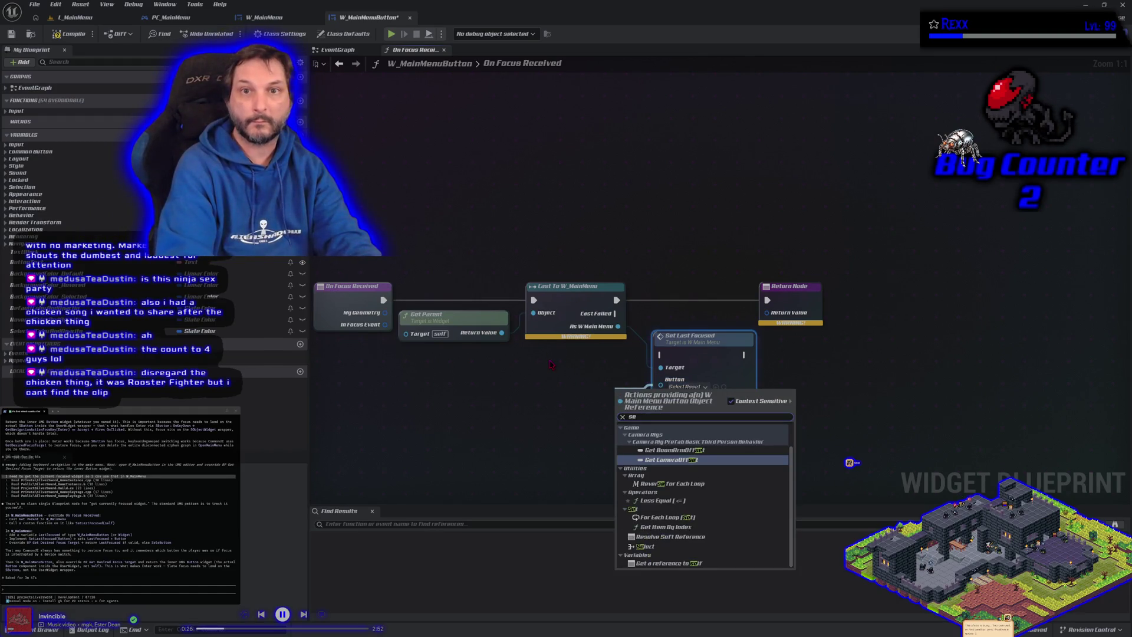
text(lf)
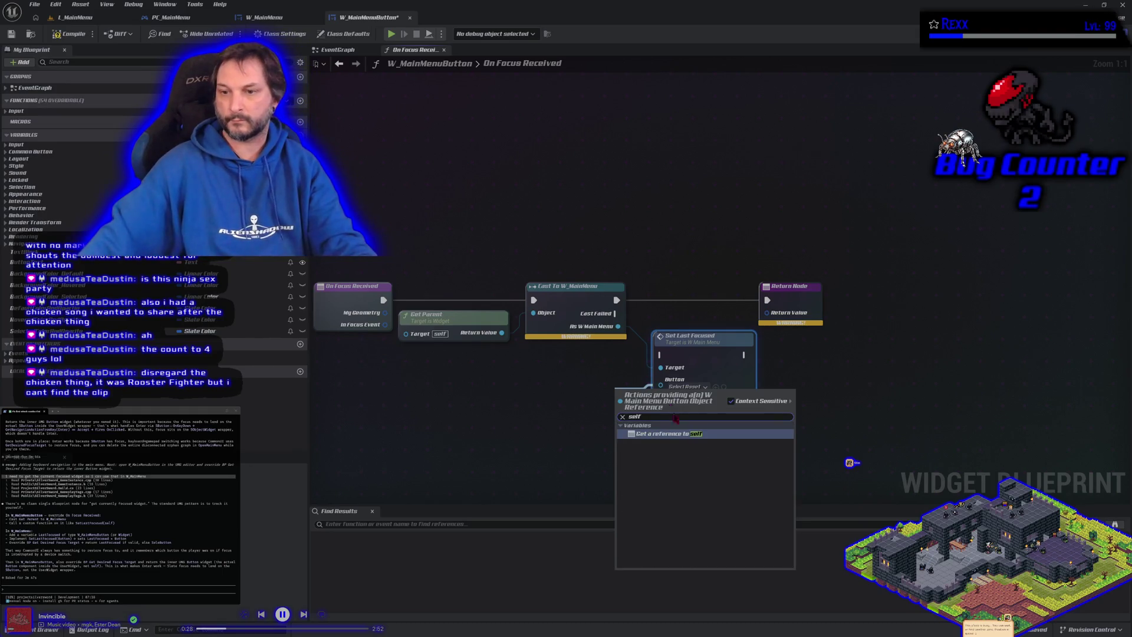
click(678, 434)
mouse_move(622, 302)
mouse_down()
mouse_move(660, 354)
mouse_move(682, 340)
mouse_move(680, 296)
mouse_move(790, 311)
mouse_move(767, 301)
mouse_up()
click(84, 31)
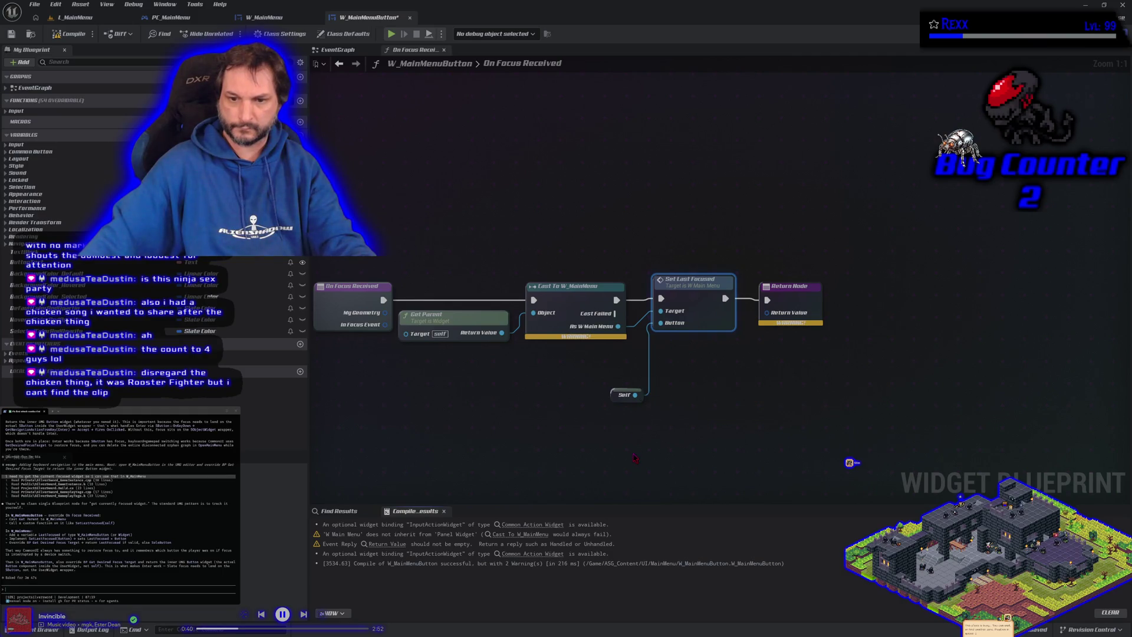
Delete the Get Parent node from the On Focus Received graph.
drag(451, 401, 522, 441)
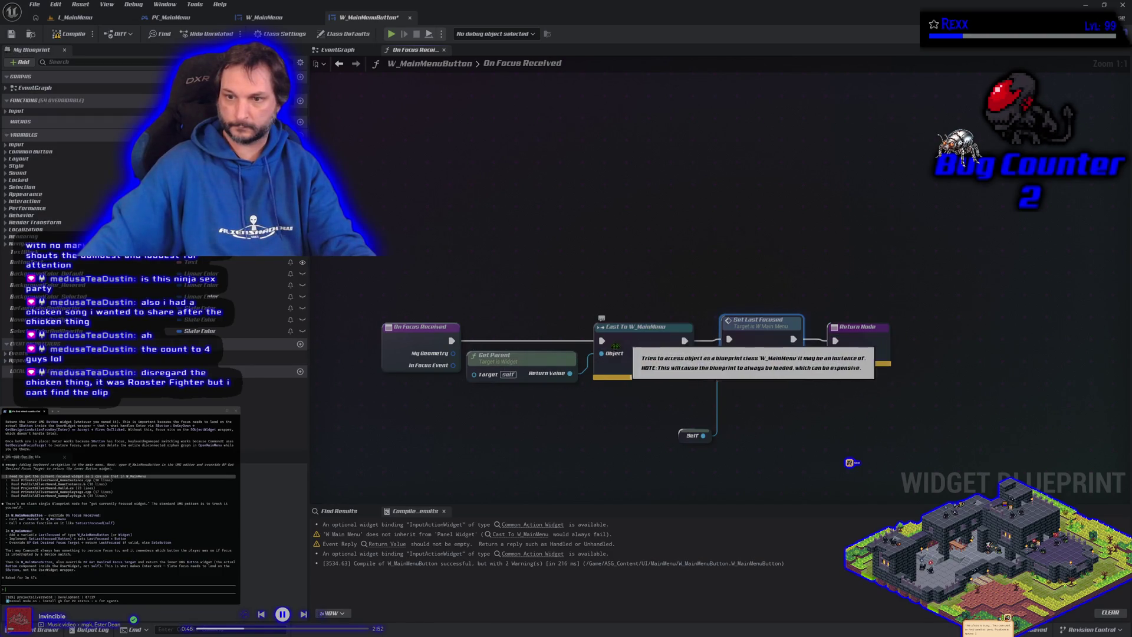
click(540, 358)
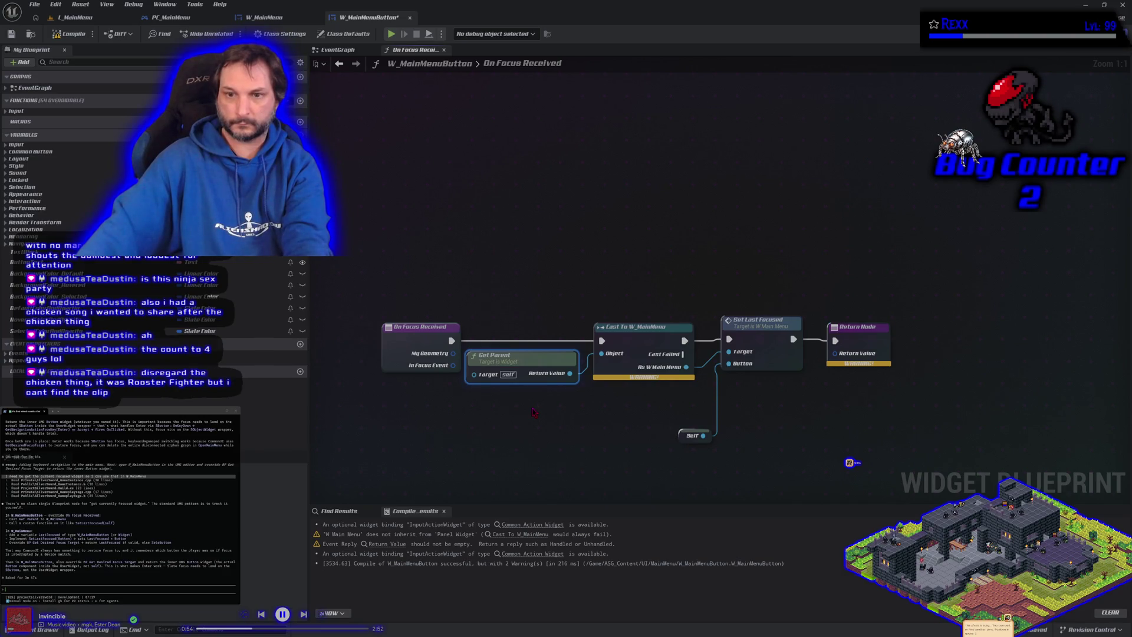
key(Delete)
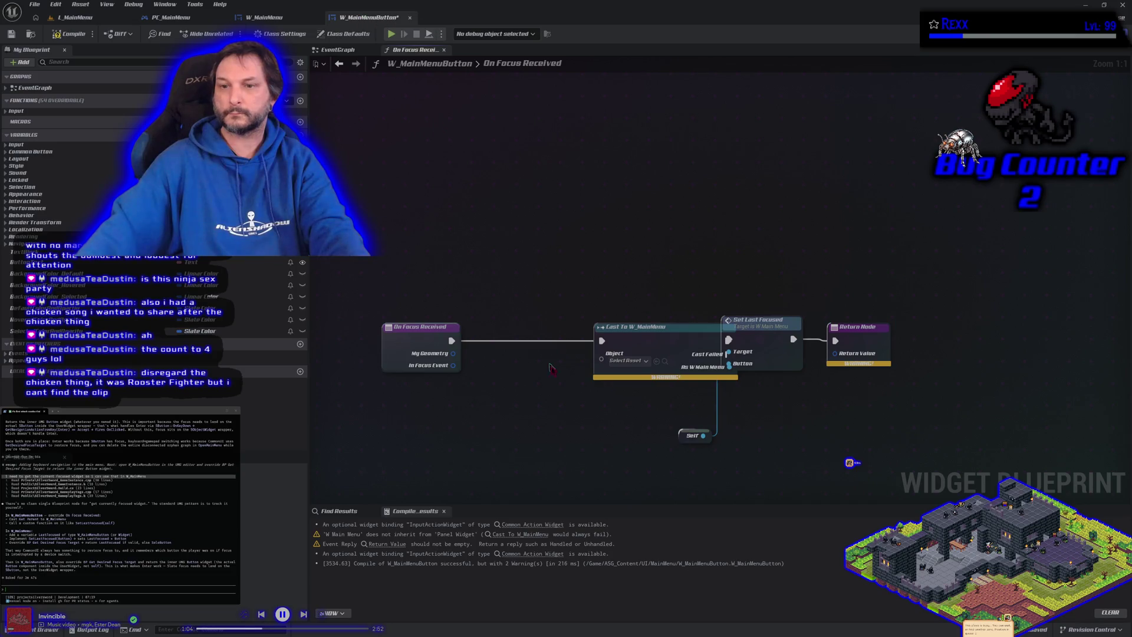
Move the Cast To W_MainMenu node left and check SetLastFocused in W_MainMenu.
right_click(485, 360)
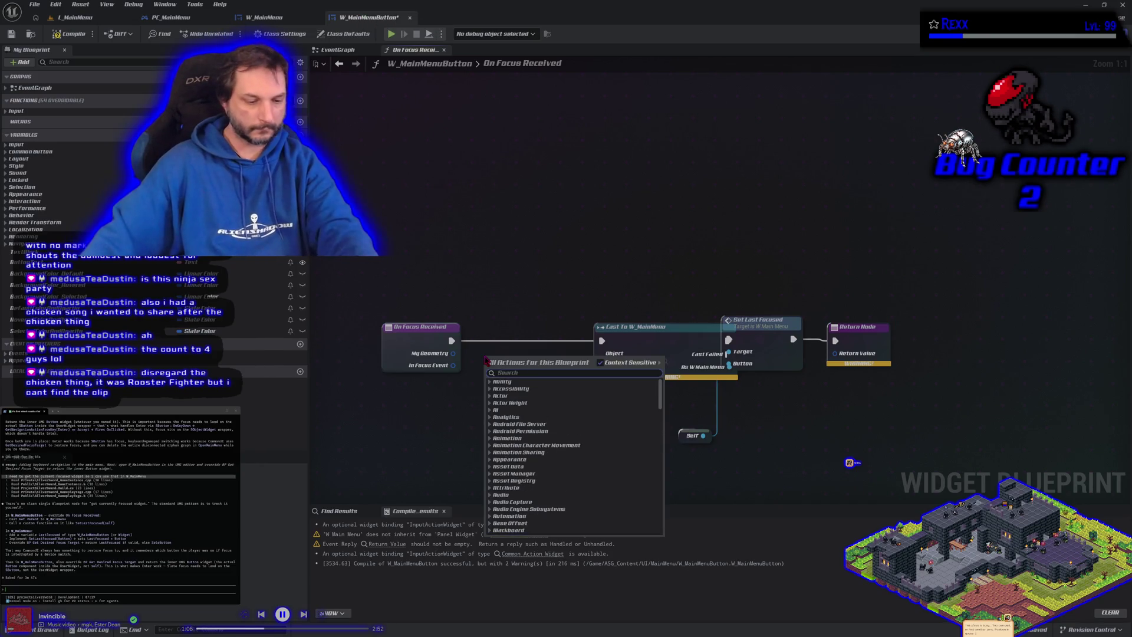
text(g)
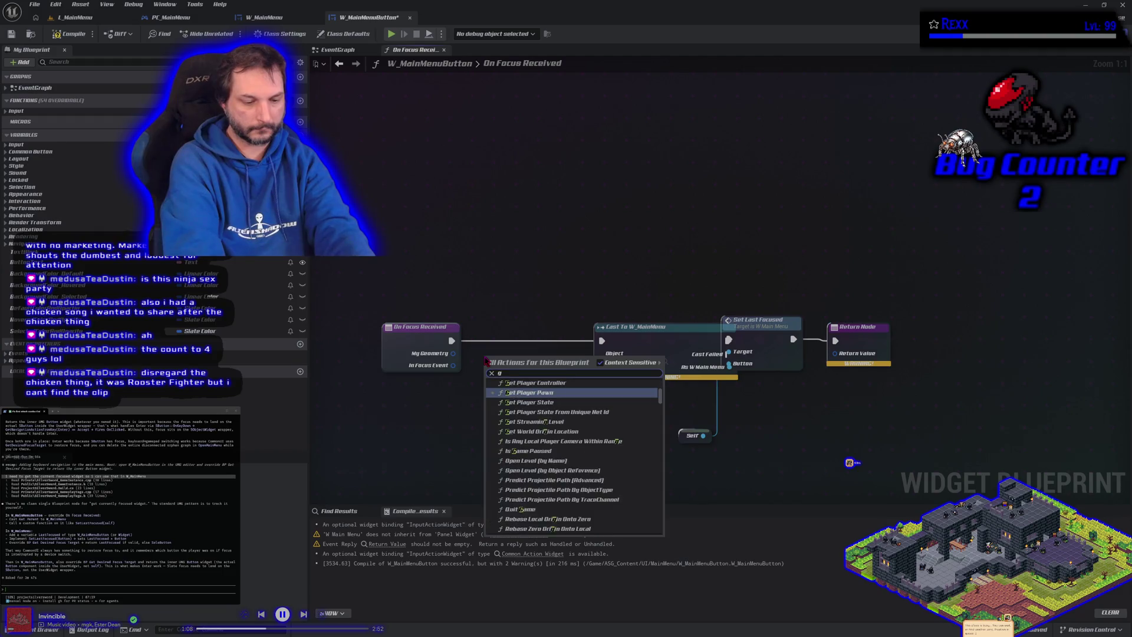
text(et commo)
key(BackSpace)
key(BackSpace)
key(BackSpace)
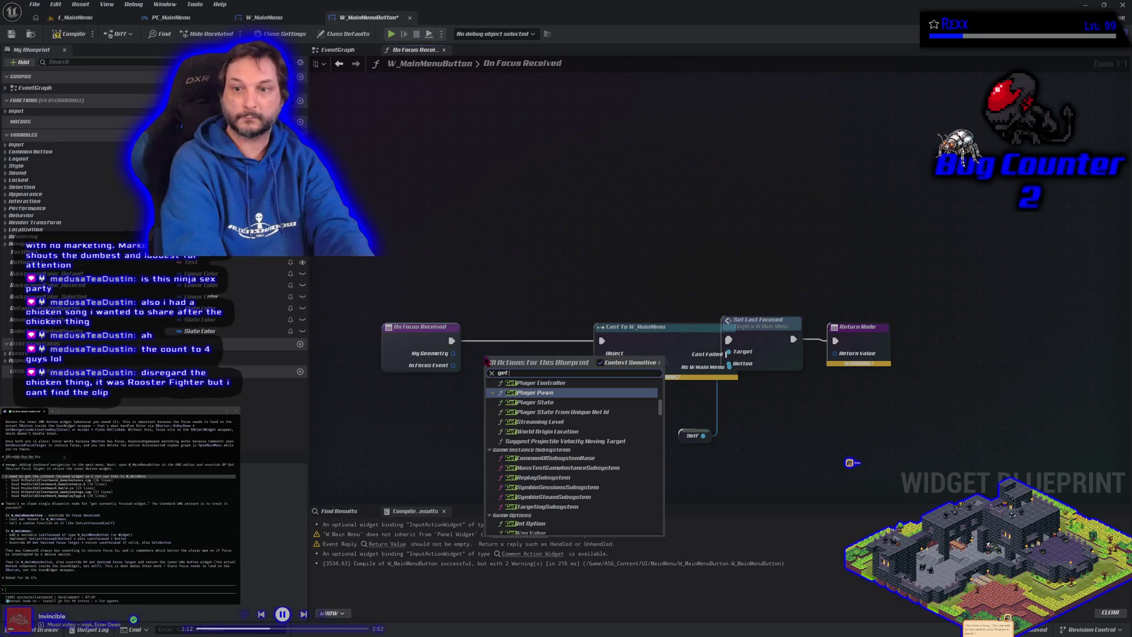
key(Escape)
drag(636, 332, 581, 338)
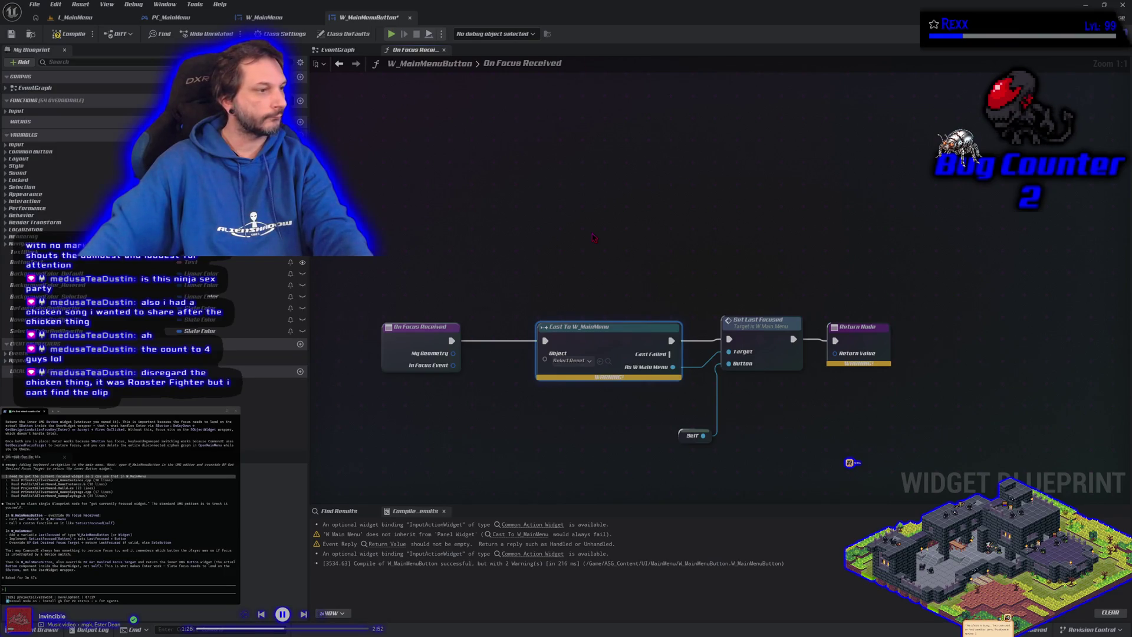
click(264, 18)
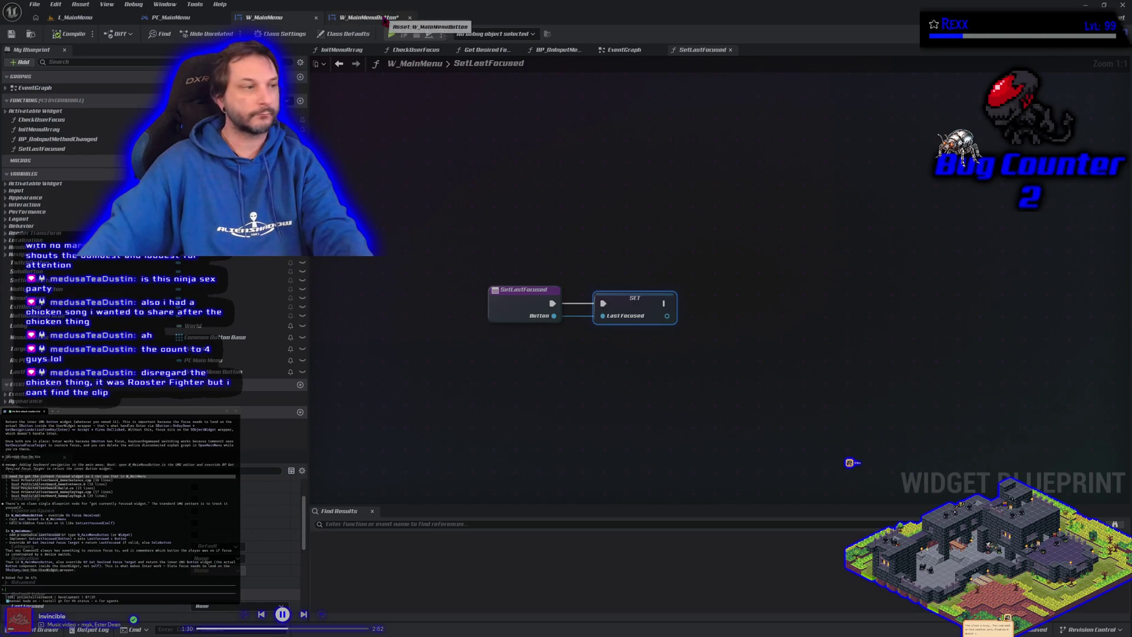
click(384, 18)
click(417, 341)
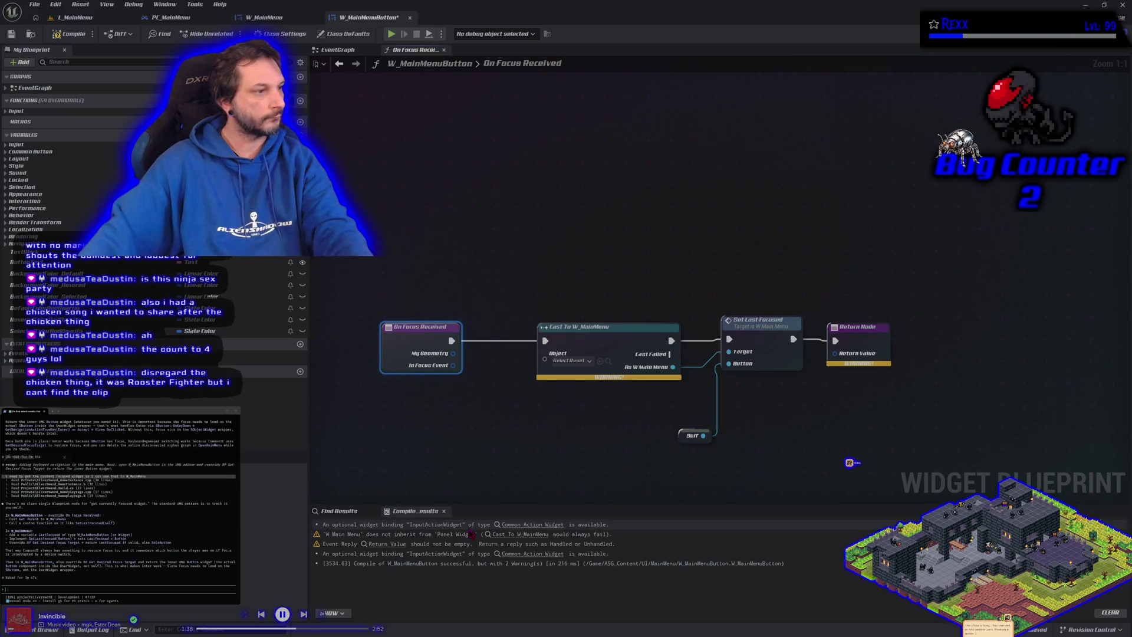
Connect a Get Parent node to the cast's Object input and recompile W_MainMenuButton.
right_click(467, 416)
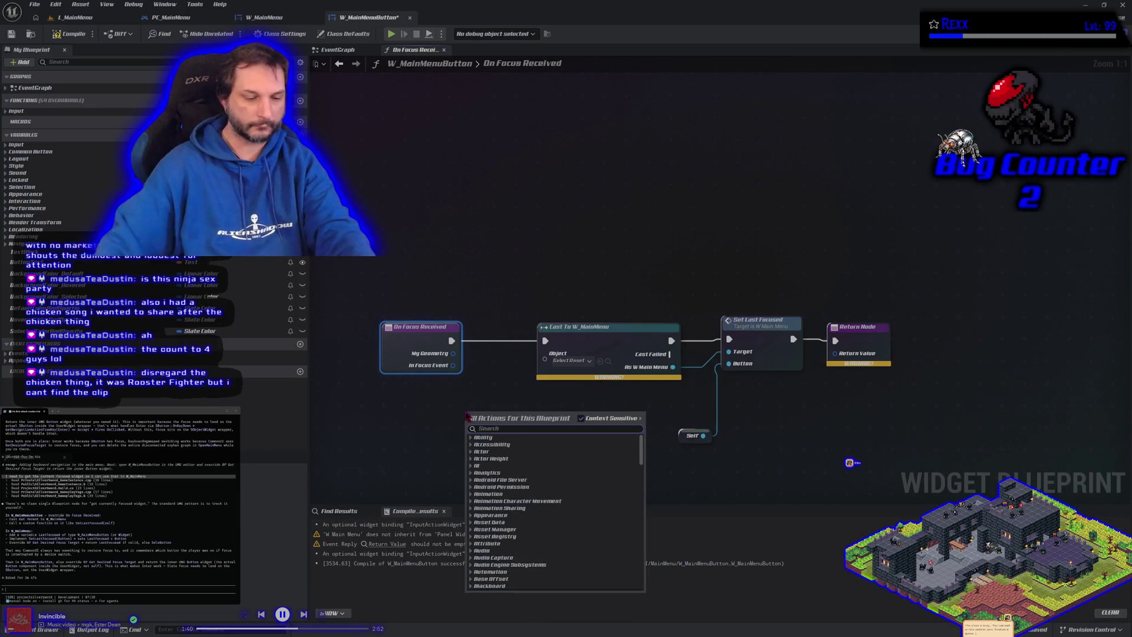
text(get parent)
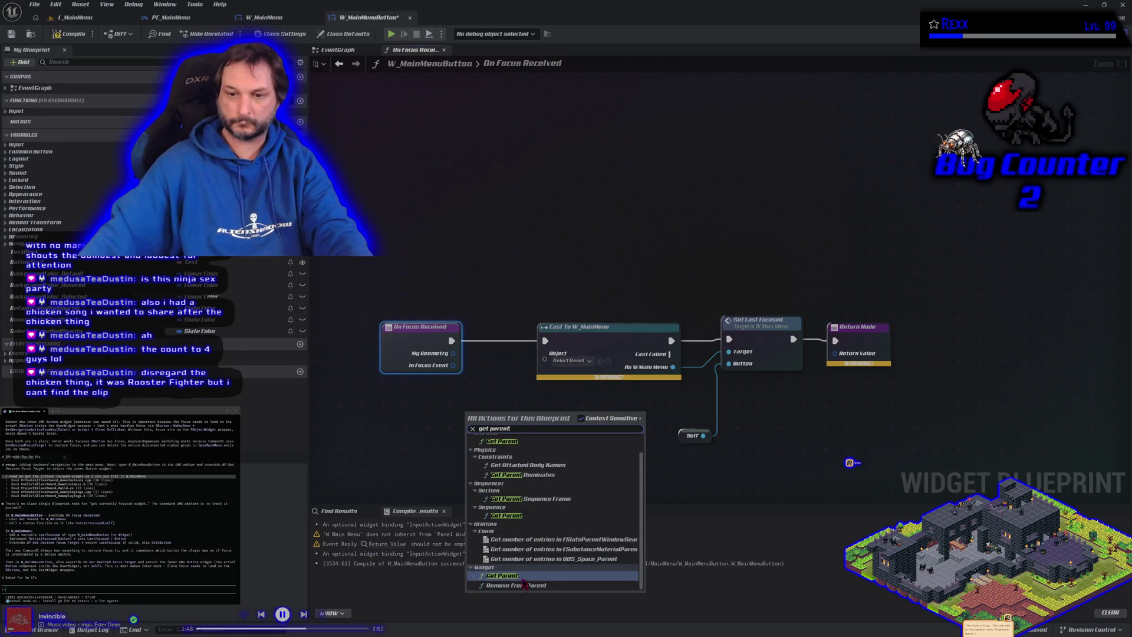
click(527, 364)
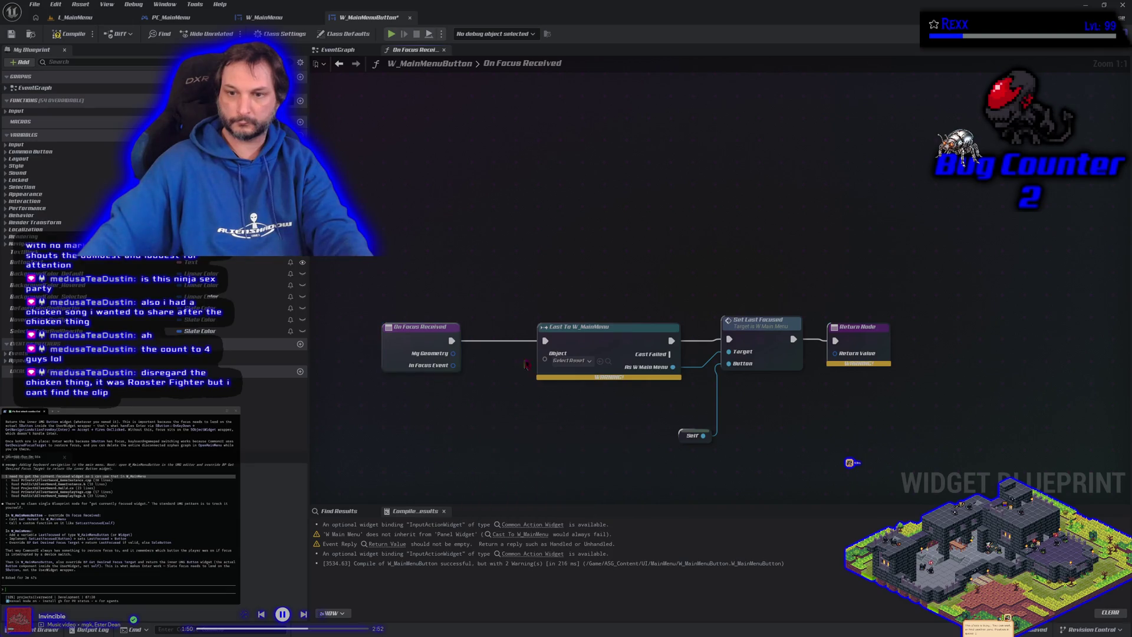
drag(545, 360, 485, 405)
text(get parent)
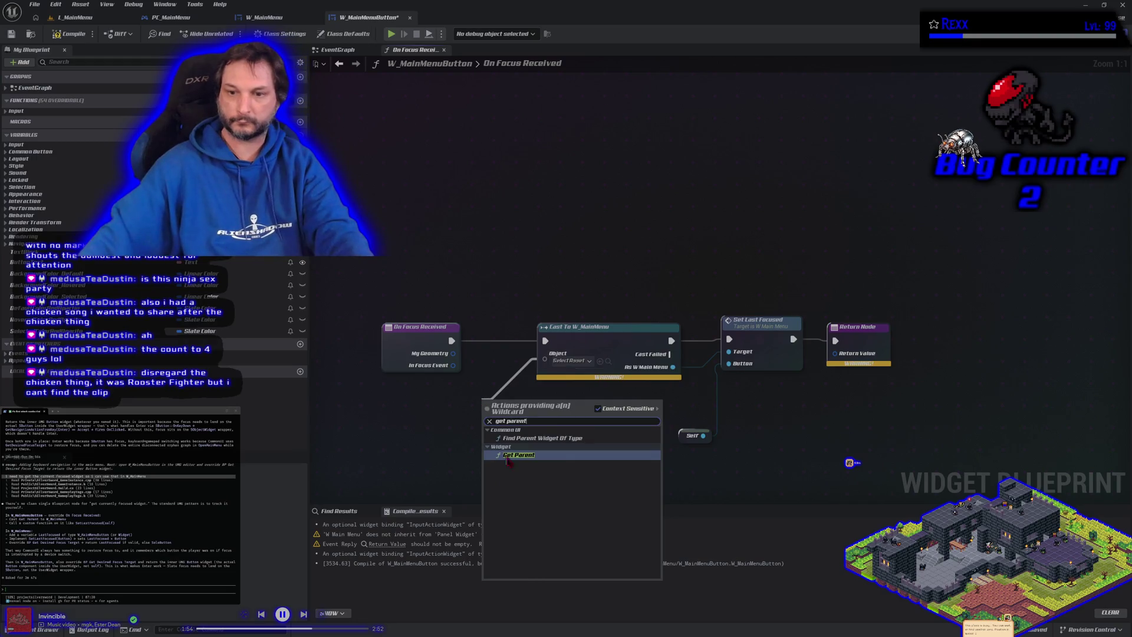
click(508, 456)
click(69, 37)
drag(546, 399, 467, 393)
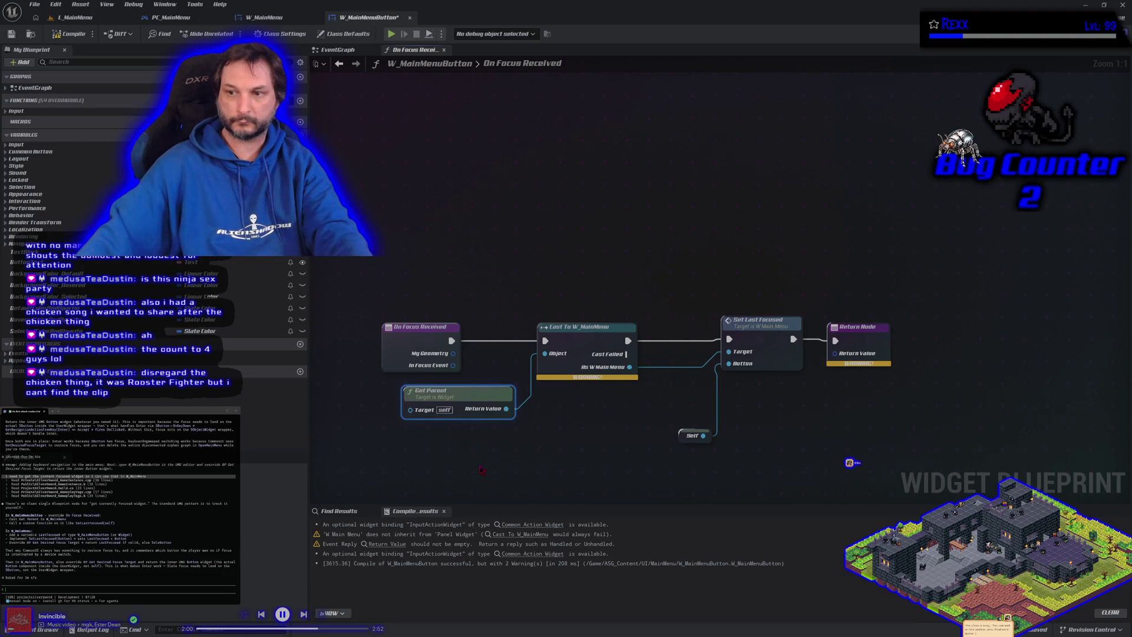
Select all nodes in the focus graph and paste the graph text into the terminal.
mouse_move(374, 197)
mouse_down()
mouse_move(814, 407)
mouse_move(855, 466)
mouse_up()
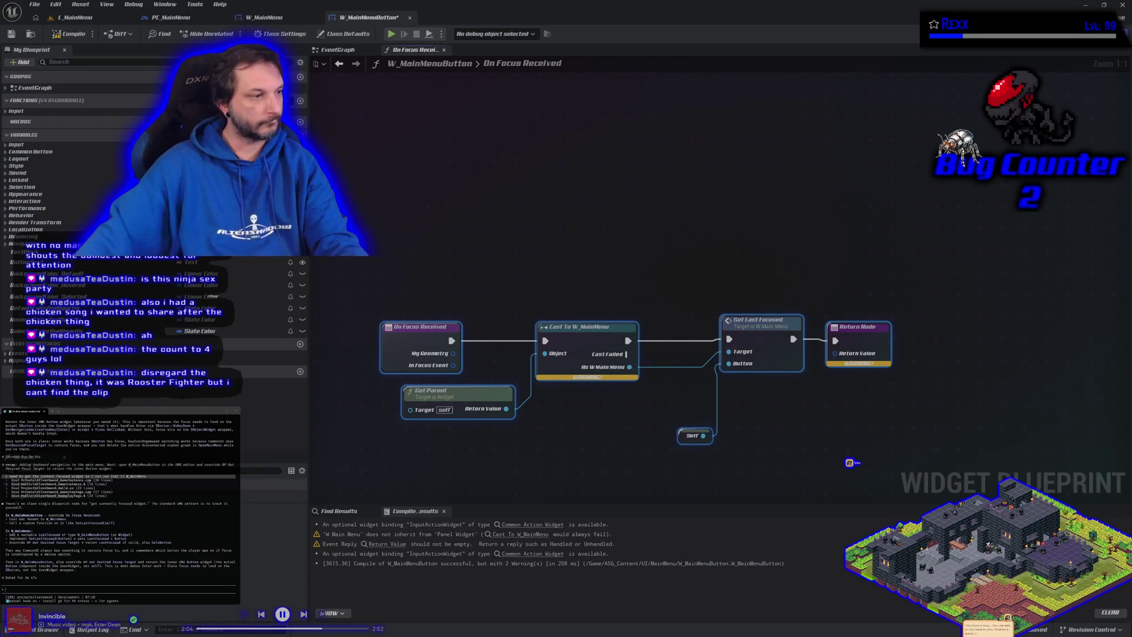
click(92, 516)
key(ctrl+v)
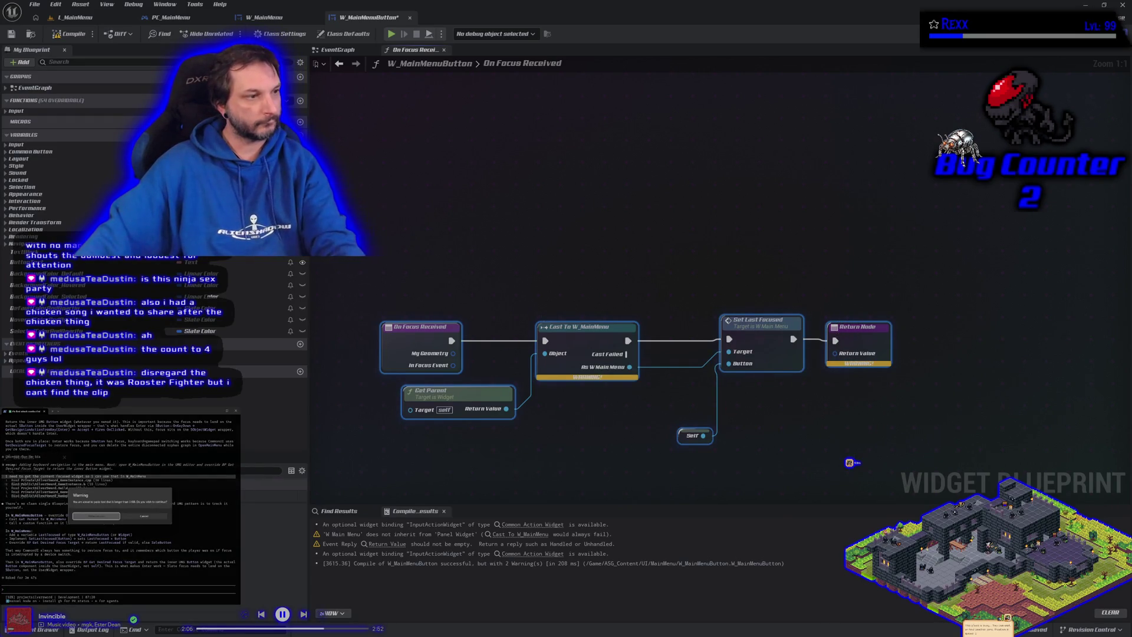
click(92, 517)
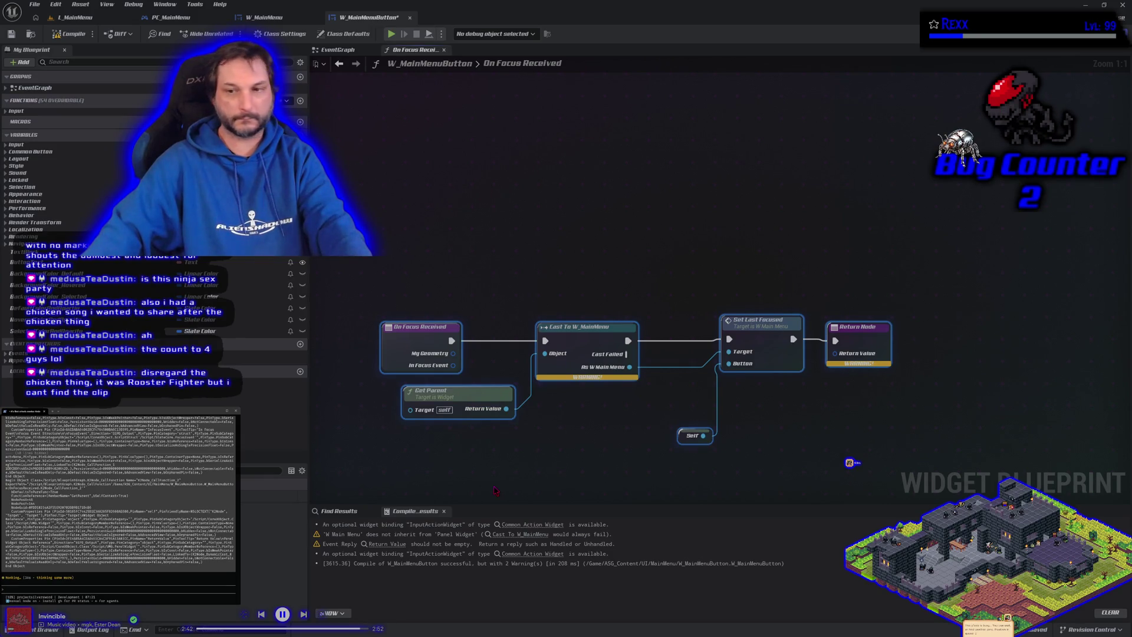
Deselect the focus graph nodes and return to W_MainMenu's SetLastFocused function.
click(628, 434)
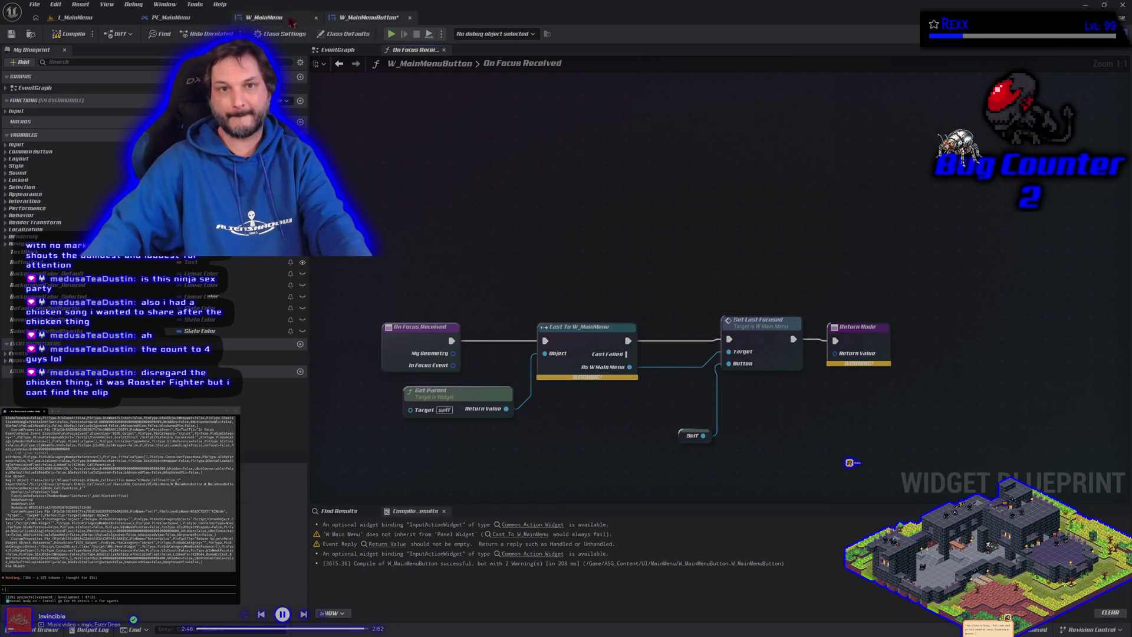
click(266, 17)
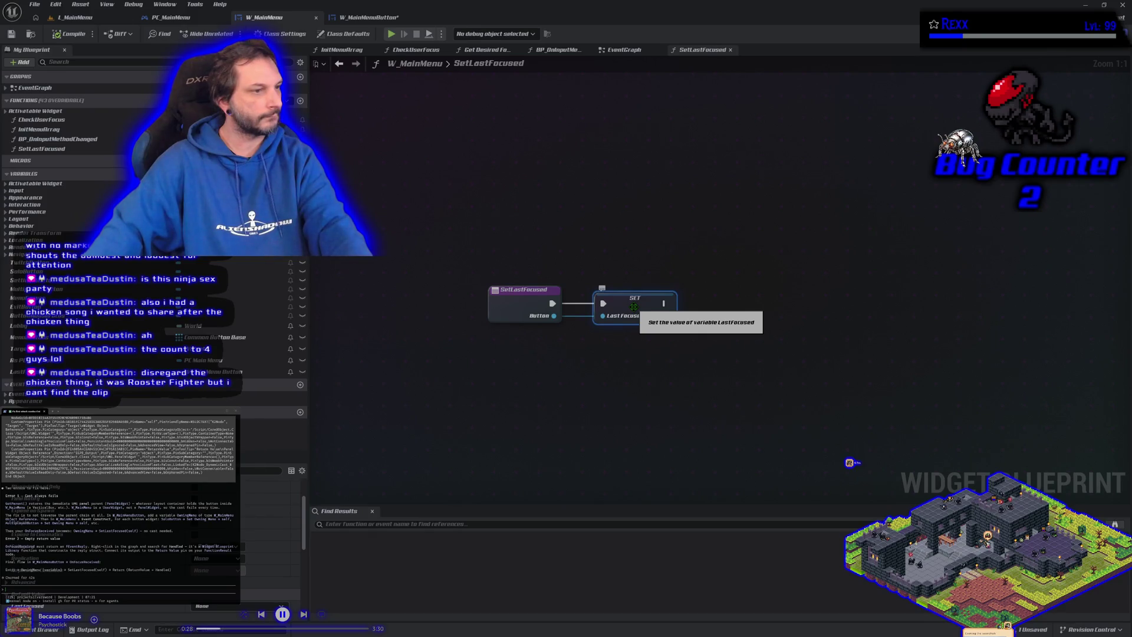
Delete the On Focus Received override from W_MainMenuButton.
click(384, 20)
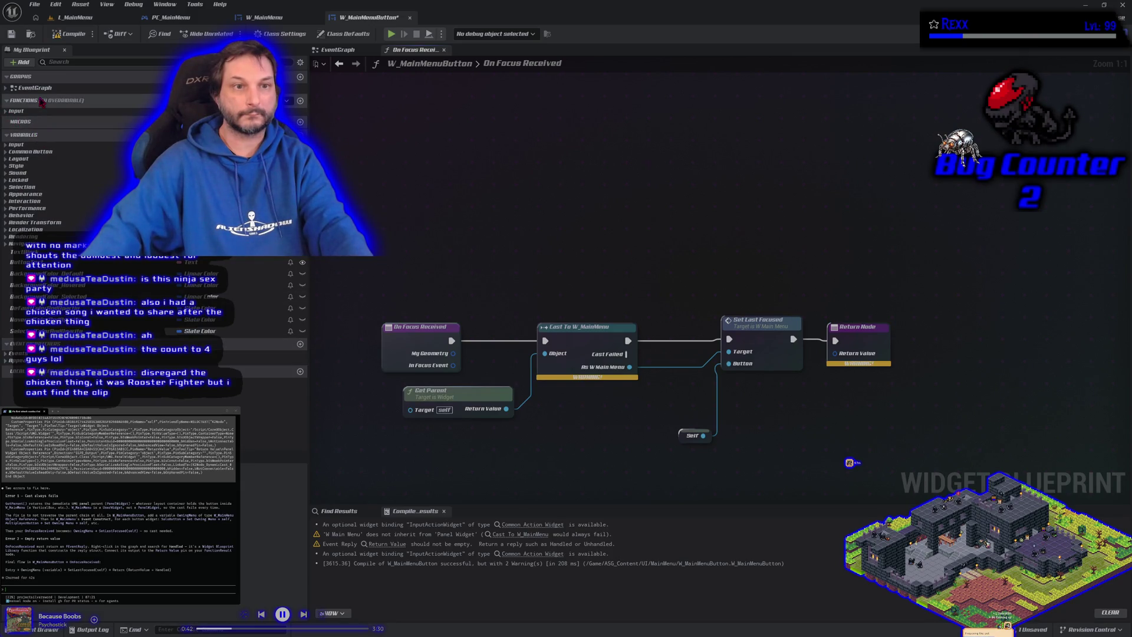
click(17, 111)
click(42, 119)
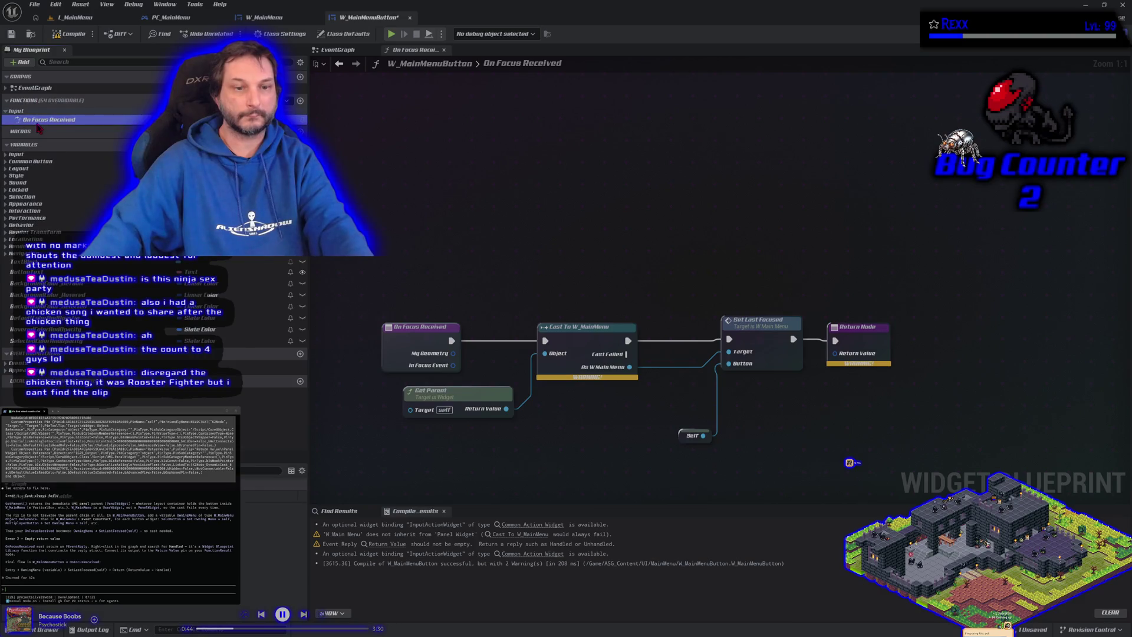
key(Delete)
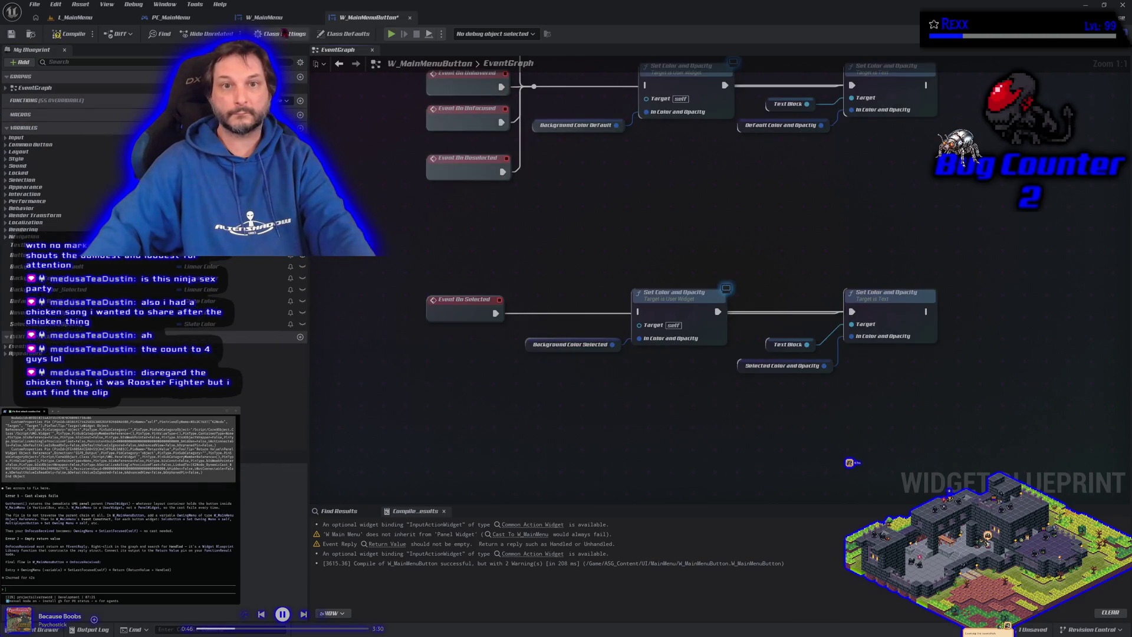
In W_MainMenu, delete the SetLastFocused function and the LastFocused variable.
click(264, 17)
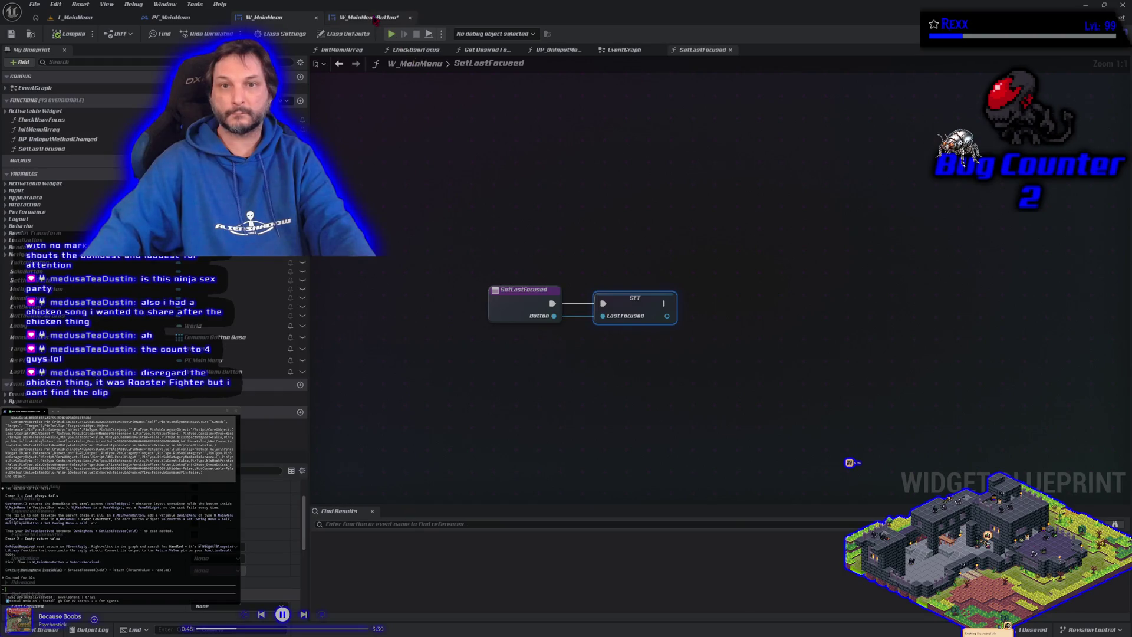
click(68, 150)
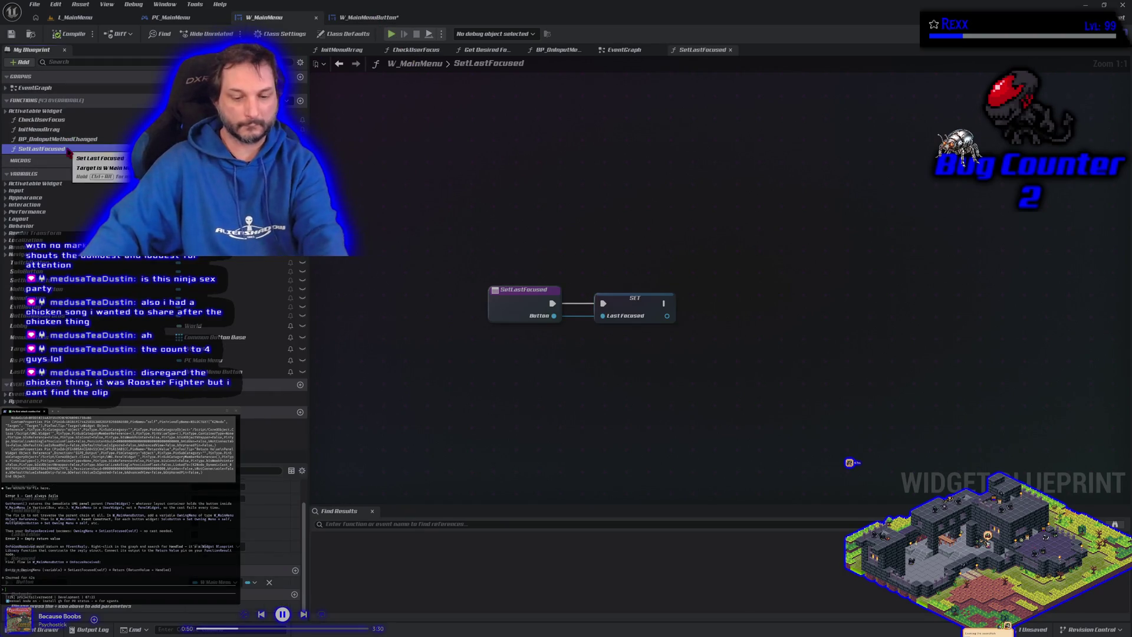
key(Delete)
click(247, 363)
key(Delete)
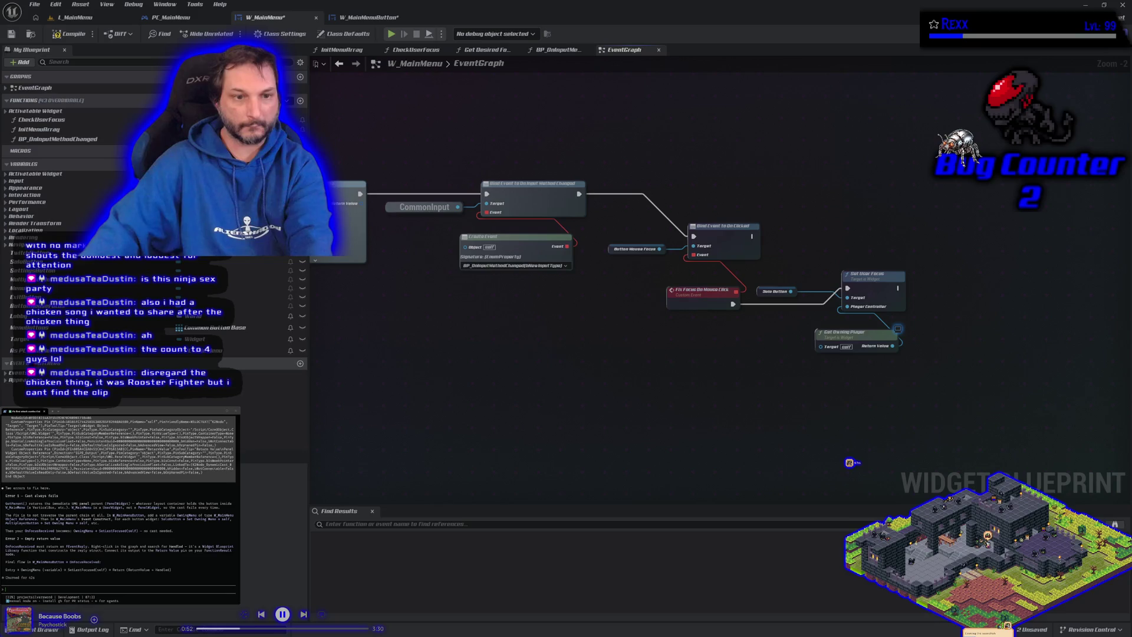
Compile and save W_MainMenu, then save W_MainMenuButton.
click(68, 34)
click(10, 34)
click(352, 19)
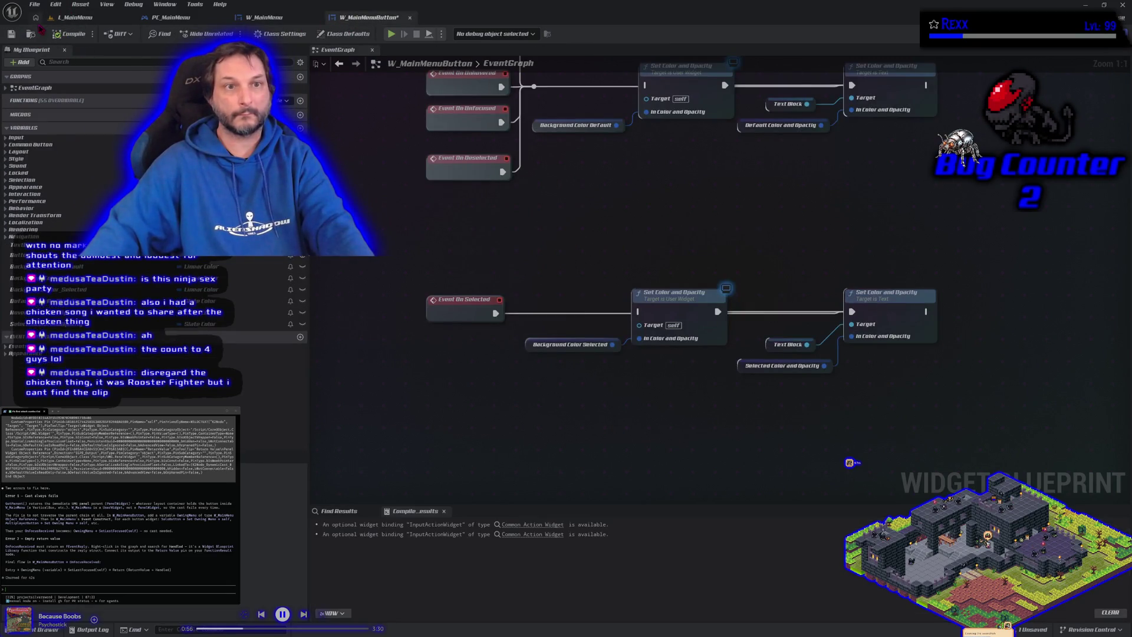
click(11, 33)
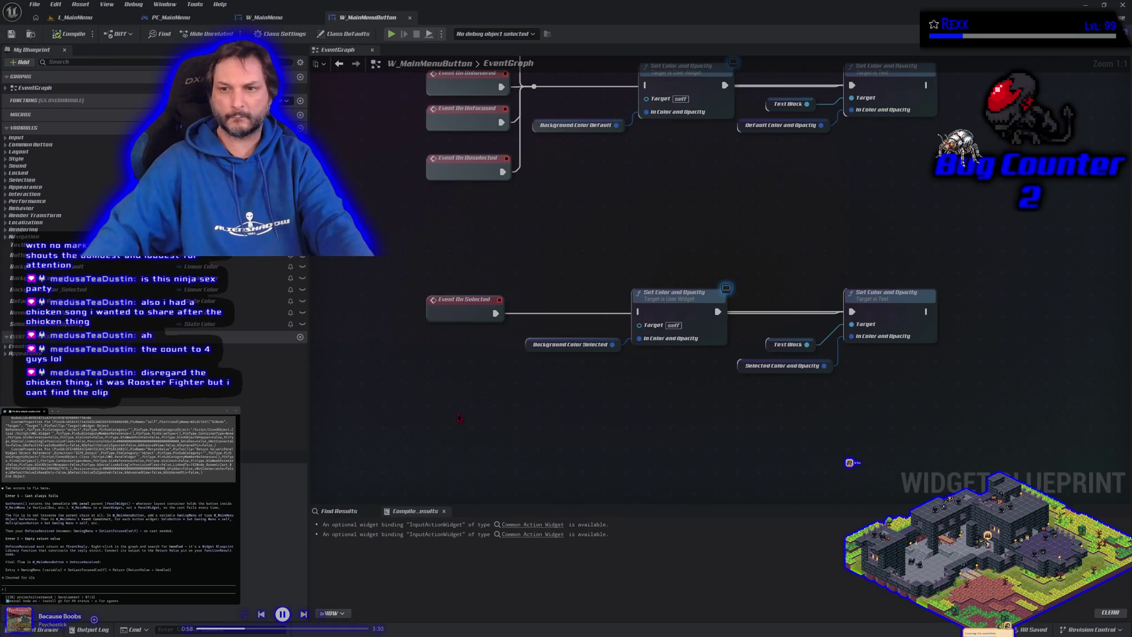
scroll(454, 413, down, 2)
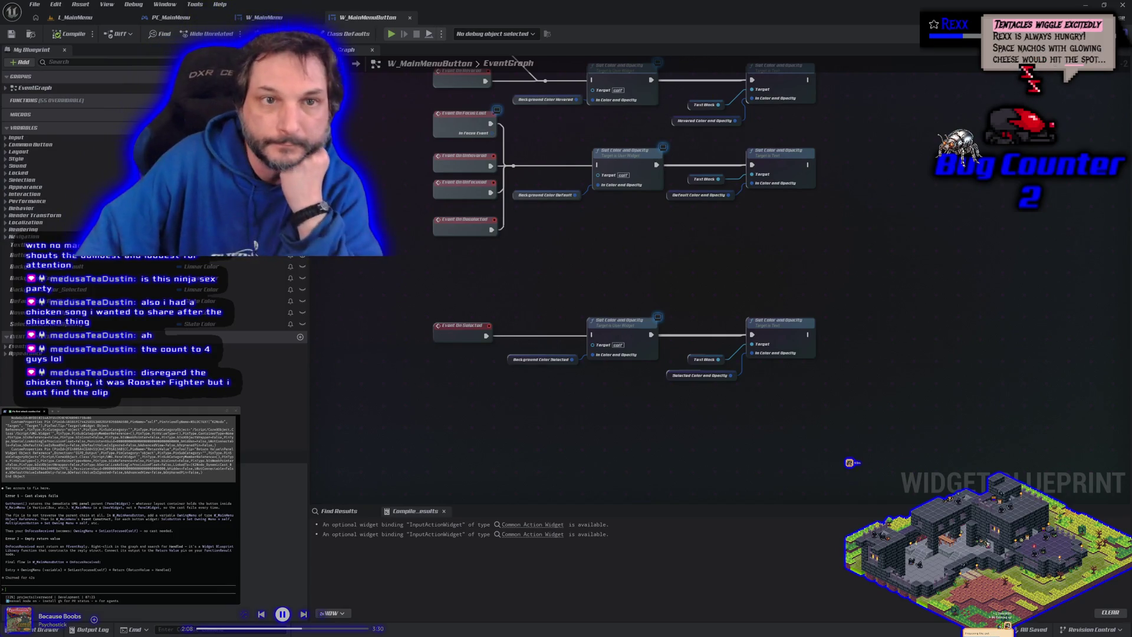
Look over the menu button and main menu widget graphs, ending back on the L_MainMenu level.
click(88, 18)
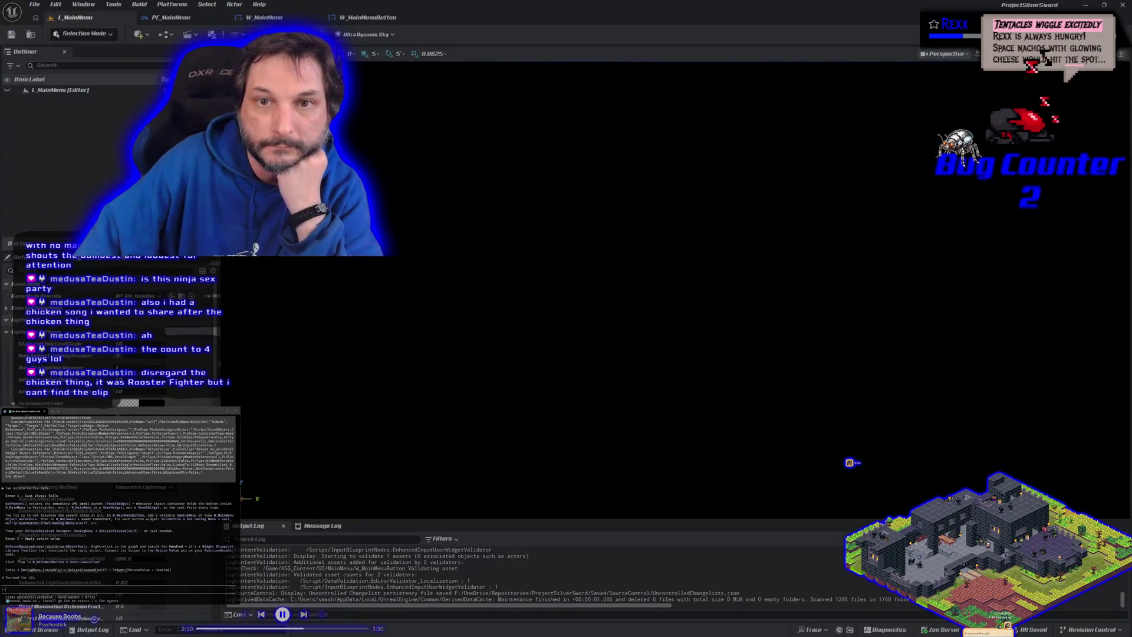
click(368, 17)
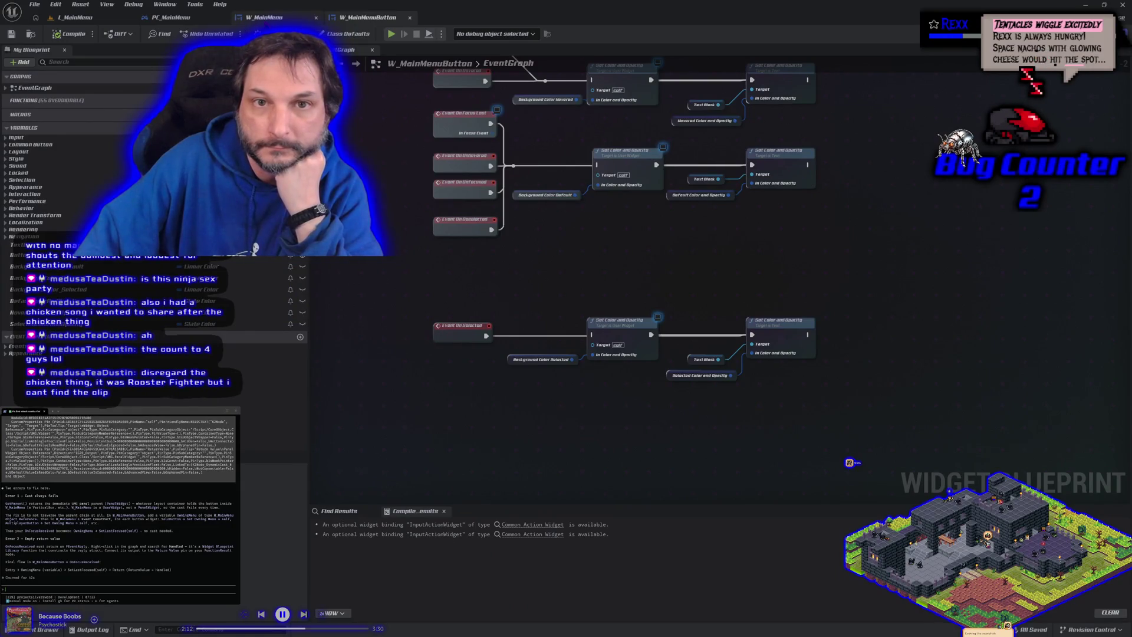
click(271, 18)
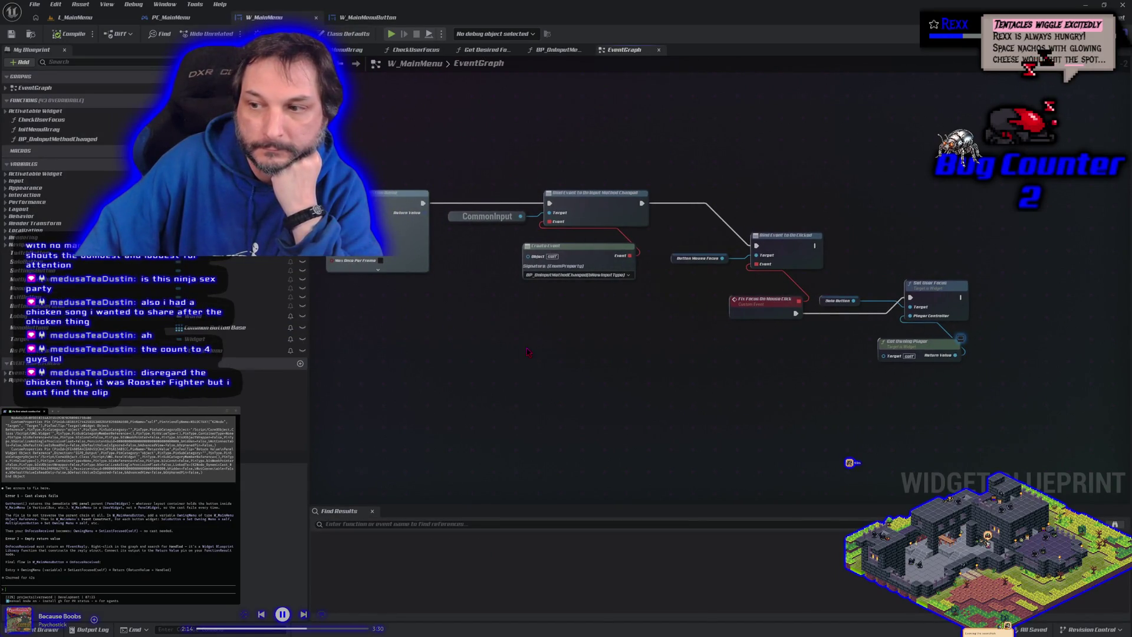
click(88, 18)
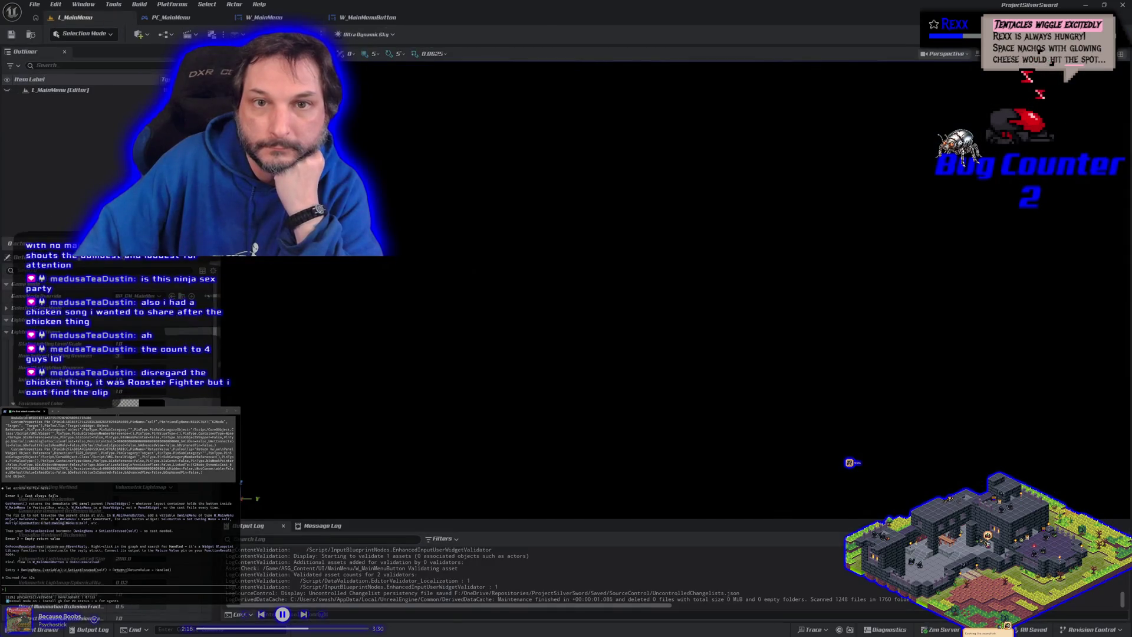
Play L_MainMenu in the editor, move focus up and down the menu with arrow keys, then stop.
key(alt+p)
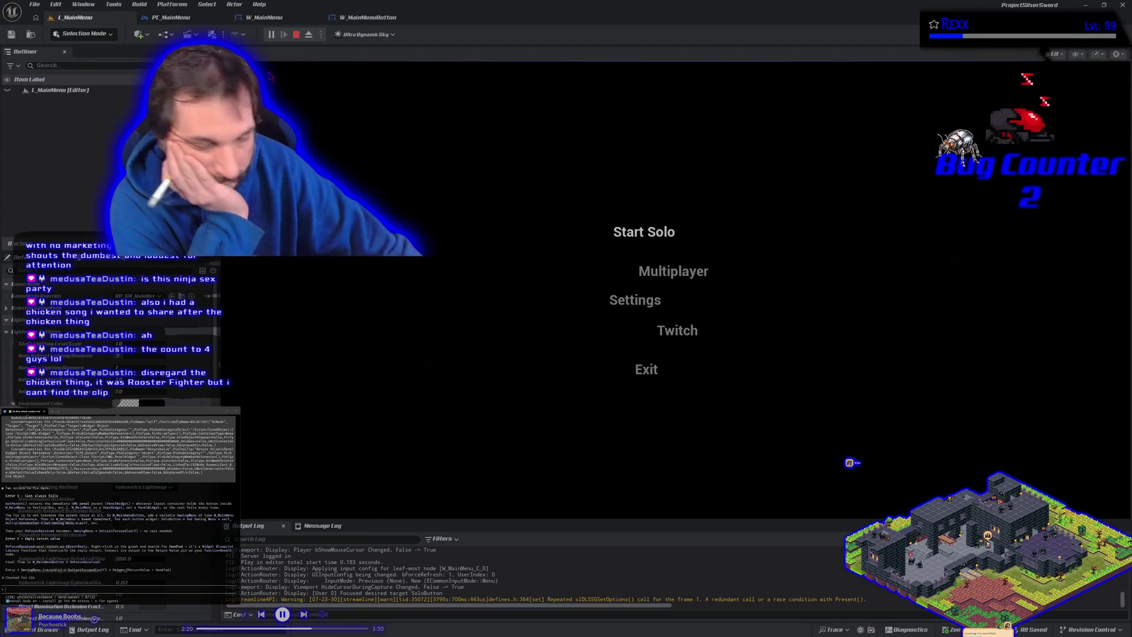
key(Down)
key(Down)
key(Down)
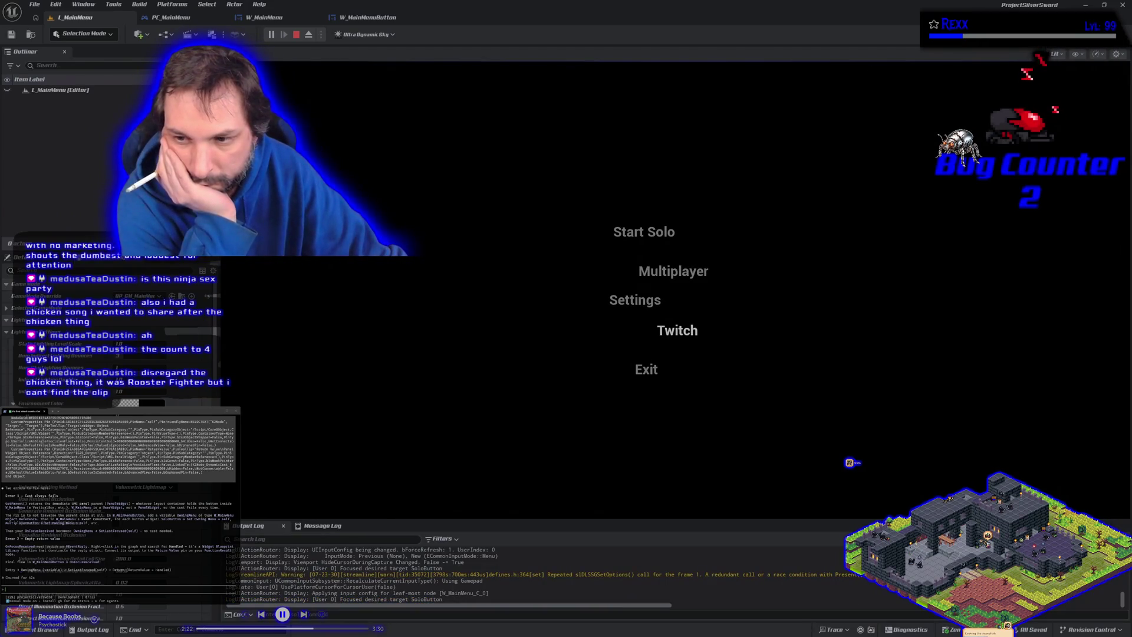
key(Down)
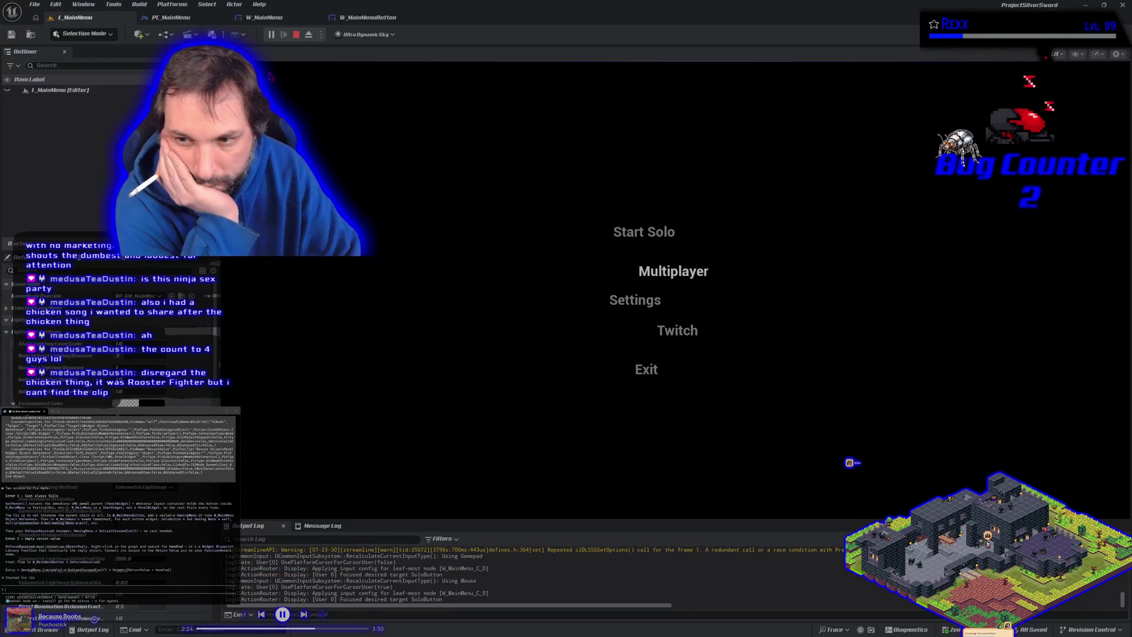
key(Down)
key(Down)
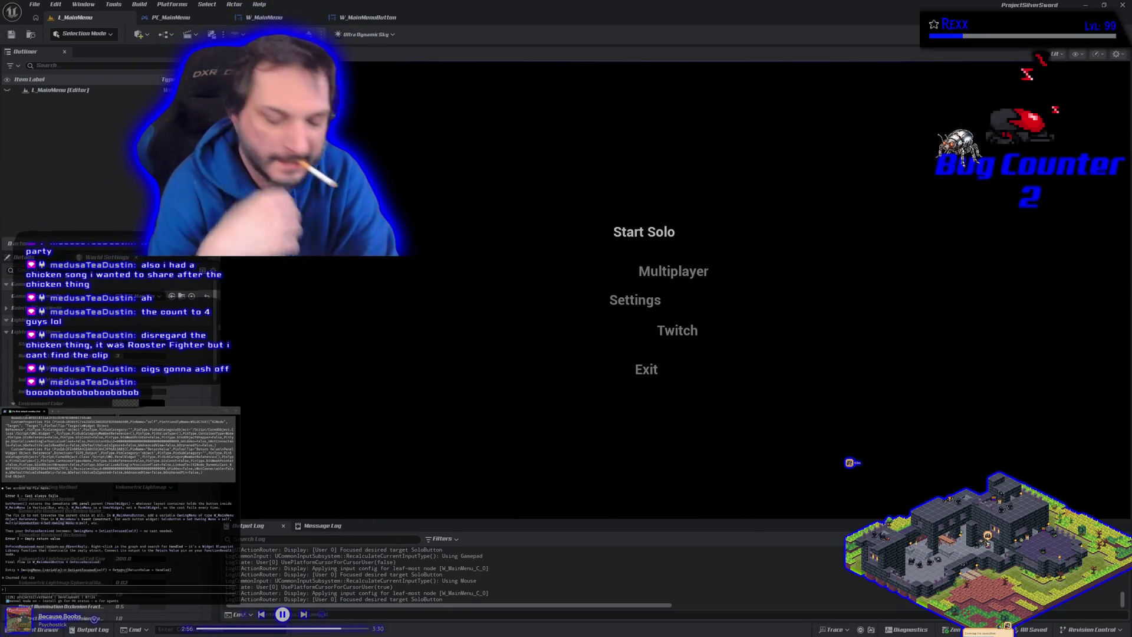
key(Down)
key(Down)
key(Down)
key(Up)
key(Up)
key(Up)
key(Down)
key(Down)
key(Down)
key(Up)
key(Up)
key(Up)
key(Down)
key(Down)
key(Down)
key(Up)
key(Up)
key(Up)
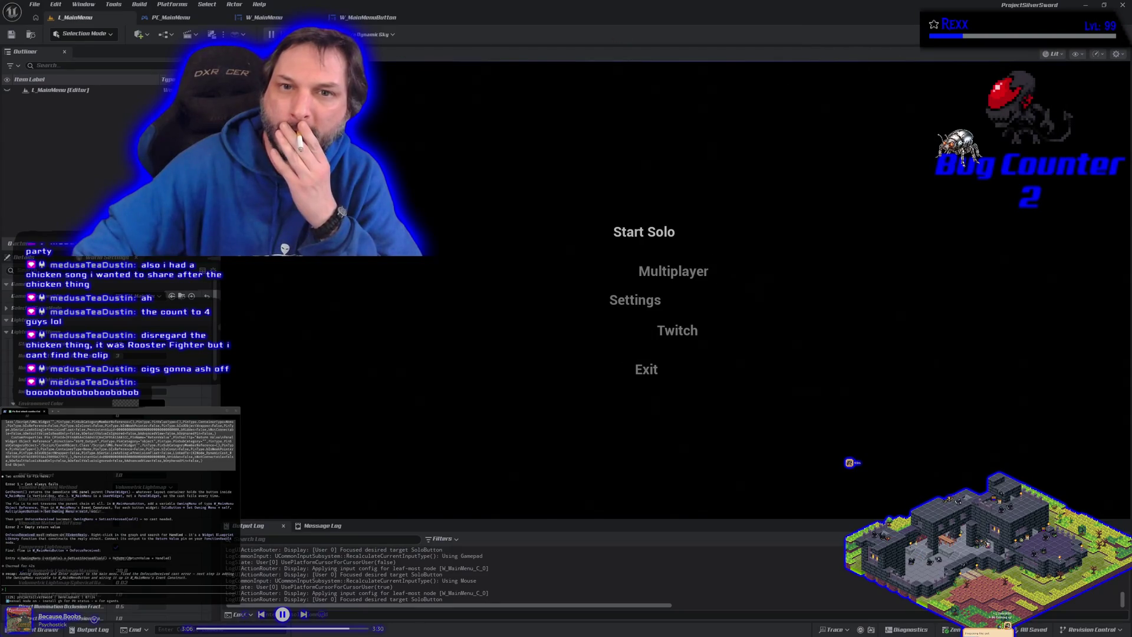
key(Escape)
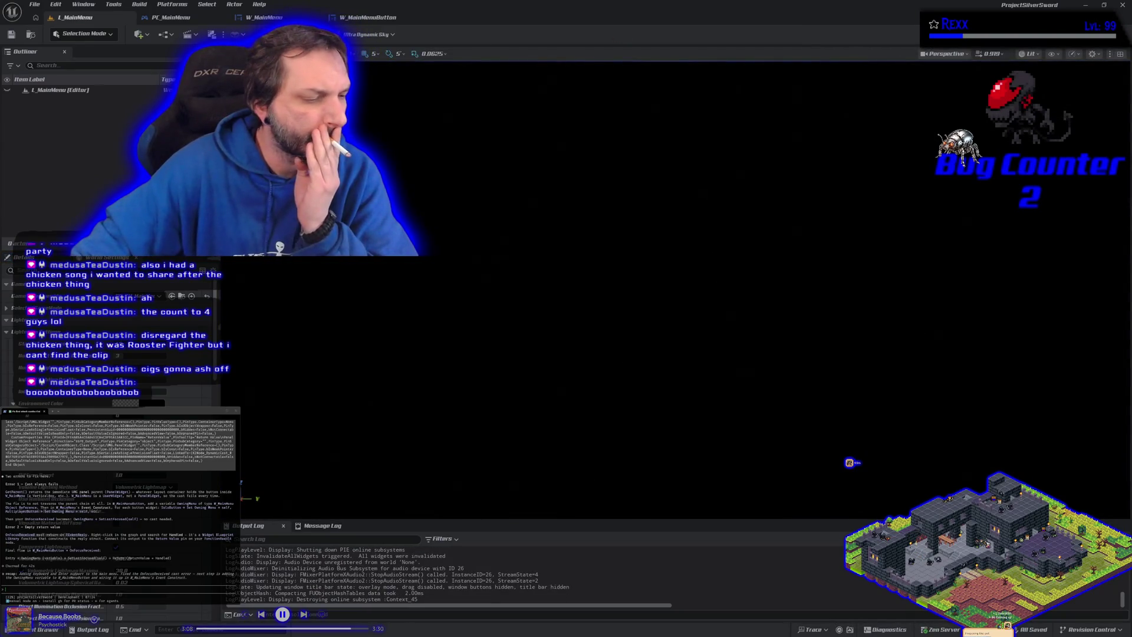
In GitHub Desktop, view the diffs of SilverSword_GameInstance.h and SilverSword_GameInstance.cpp.
key(alt+Tab)
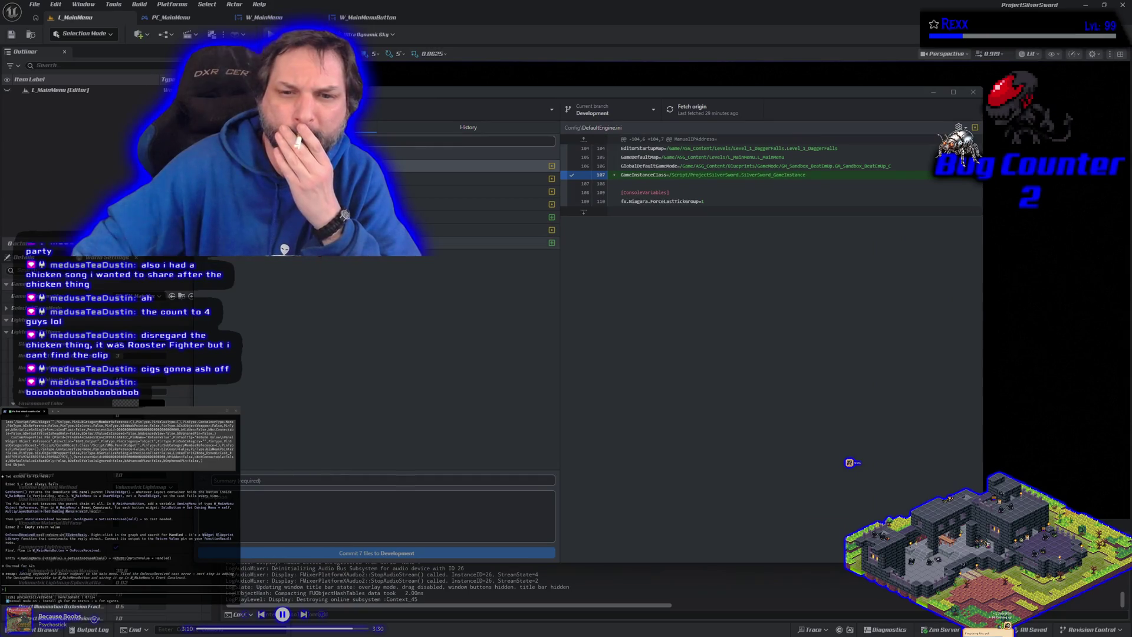
click(416, 242)
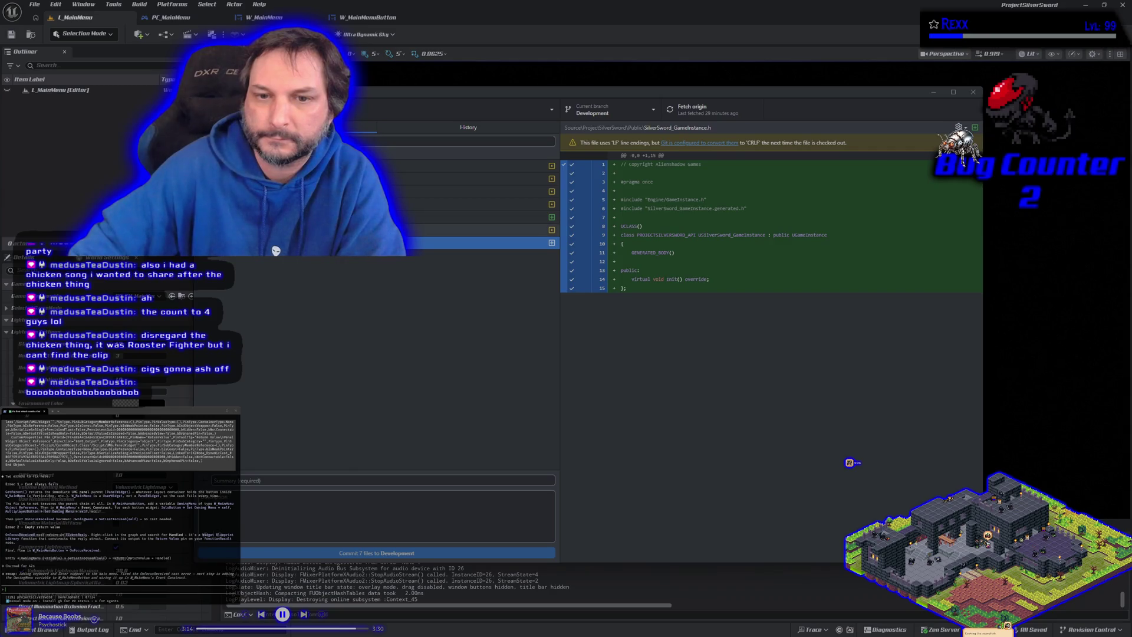
click(383, 217)
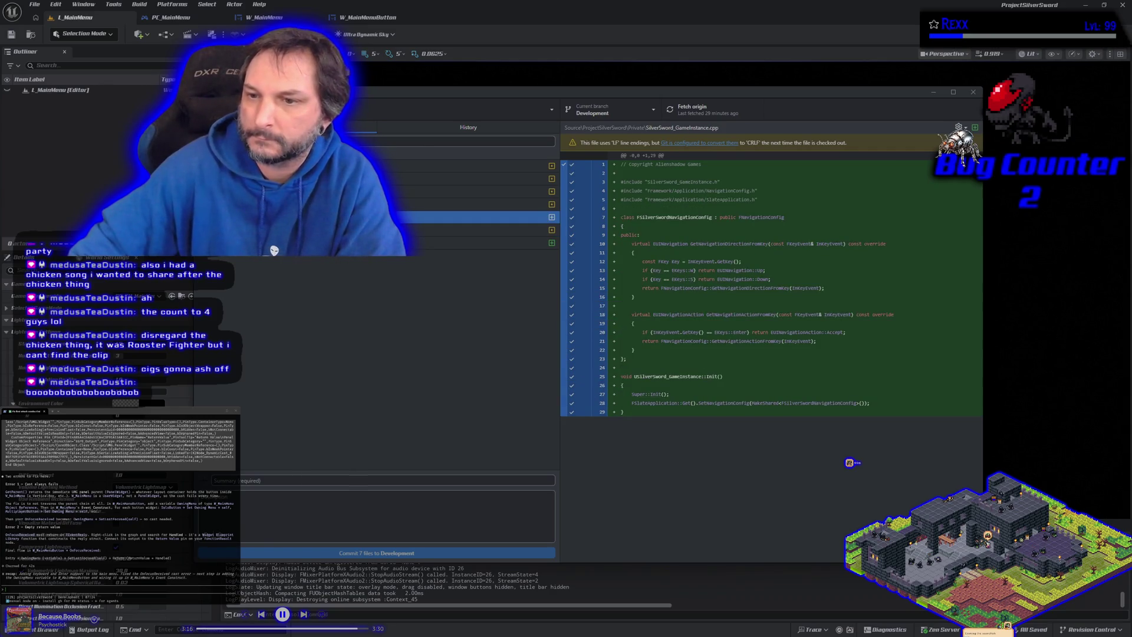